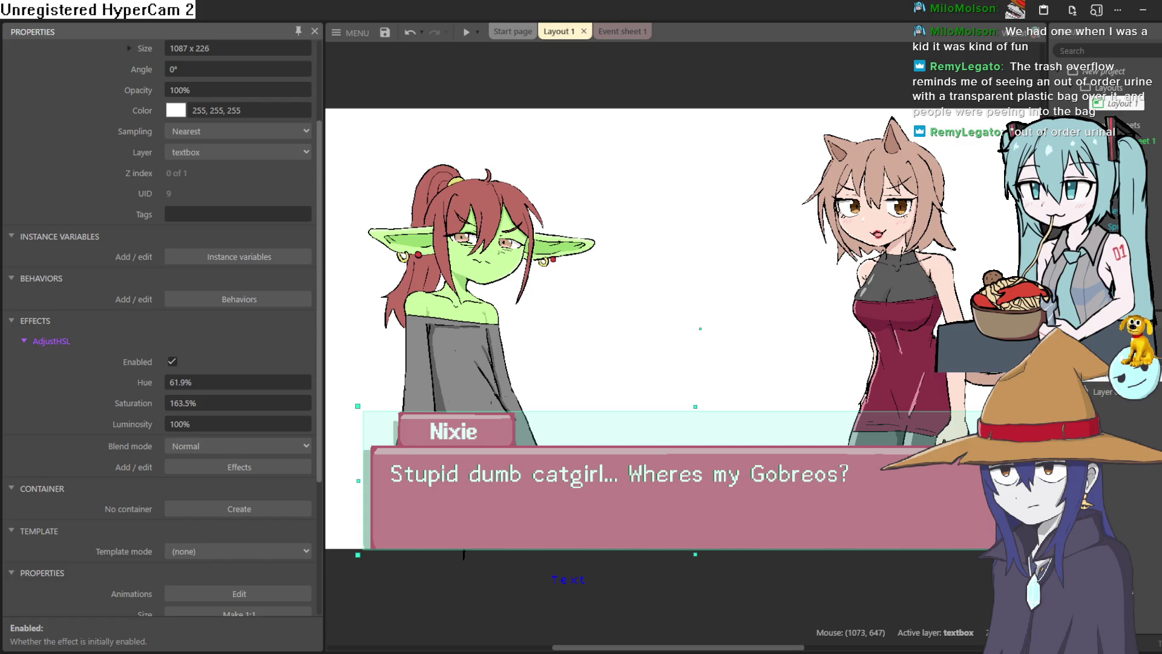
Step: Toggle the dialogue box's AdjustHSL effect to compare pink and green, leaving it disabled
left_click(172, 361)
left_click(172, 362)
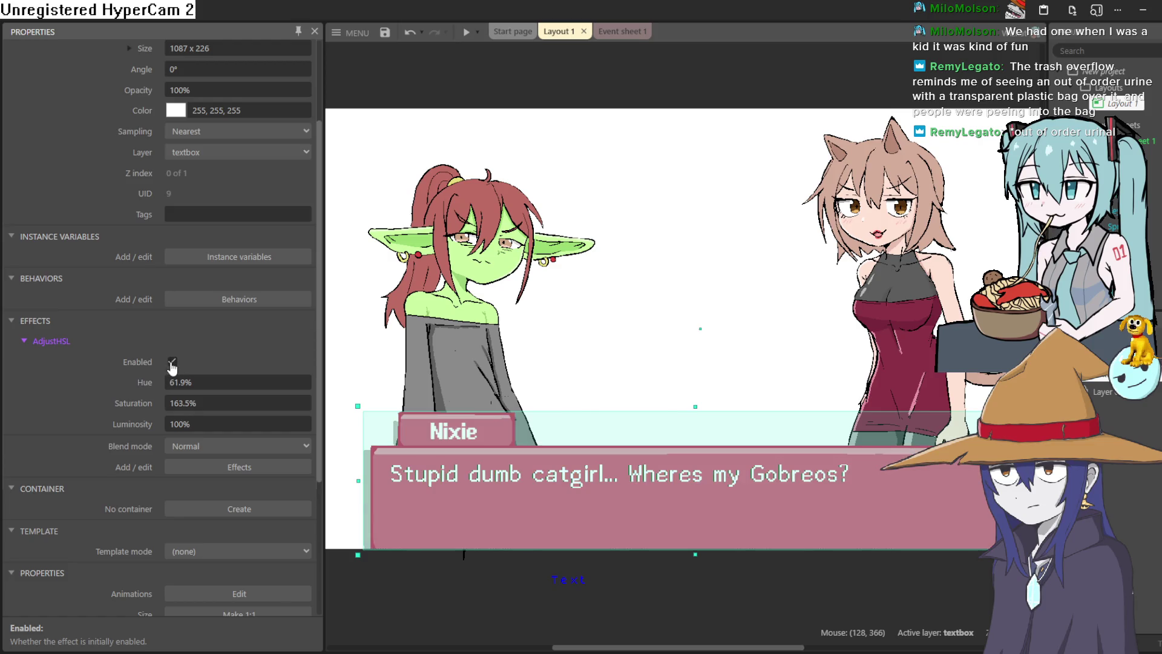
left_click(172, 363)
left_click(172, 363)
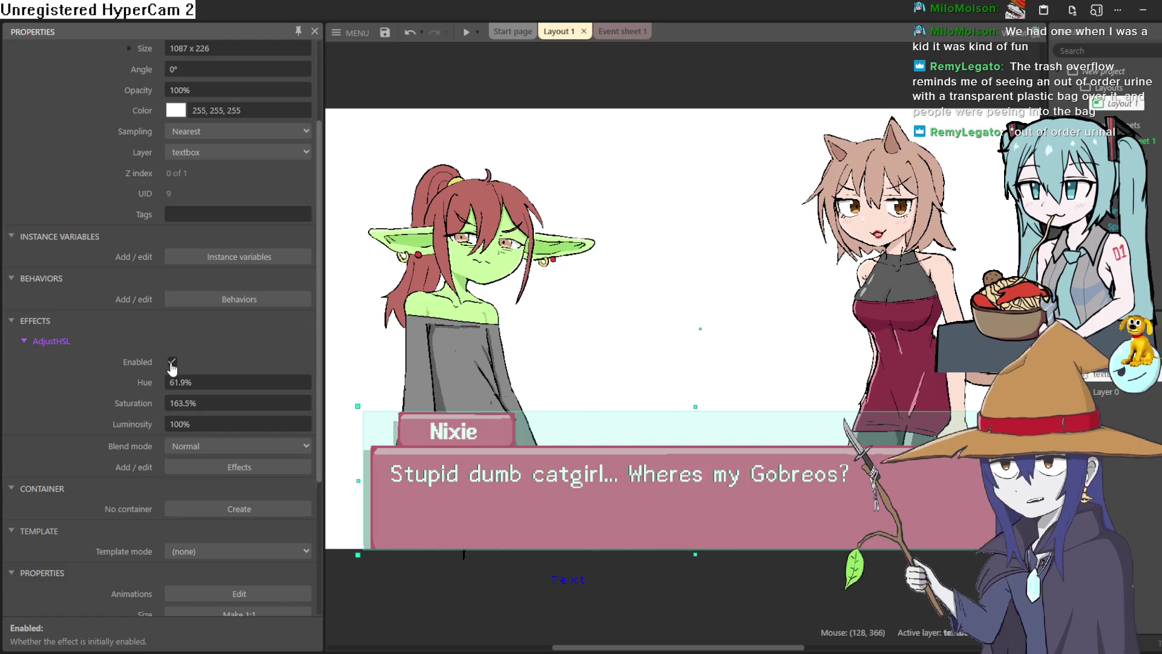
left_click(173, 363)
left_click(172, 362)
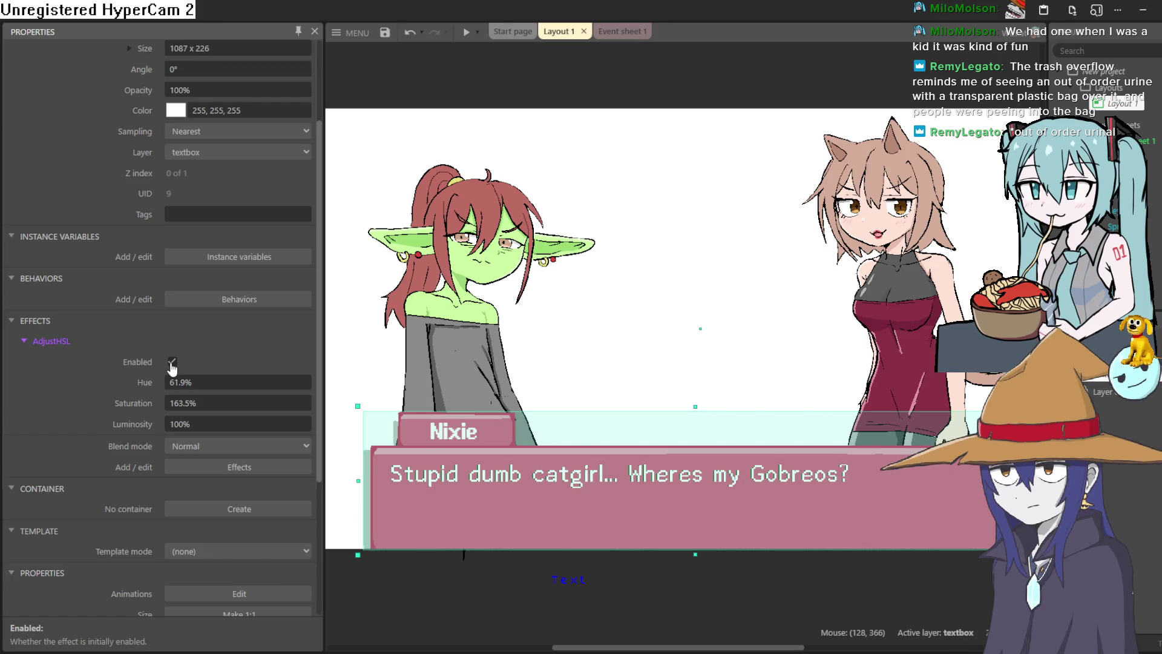
left_click(173, 363)
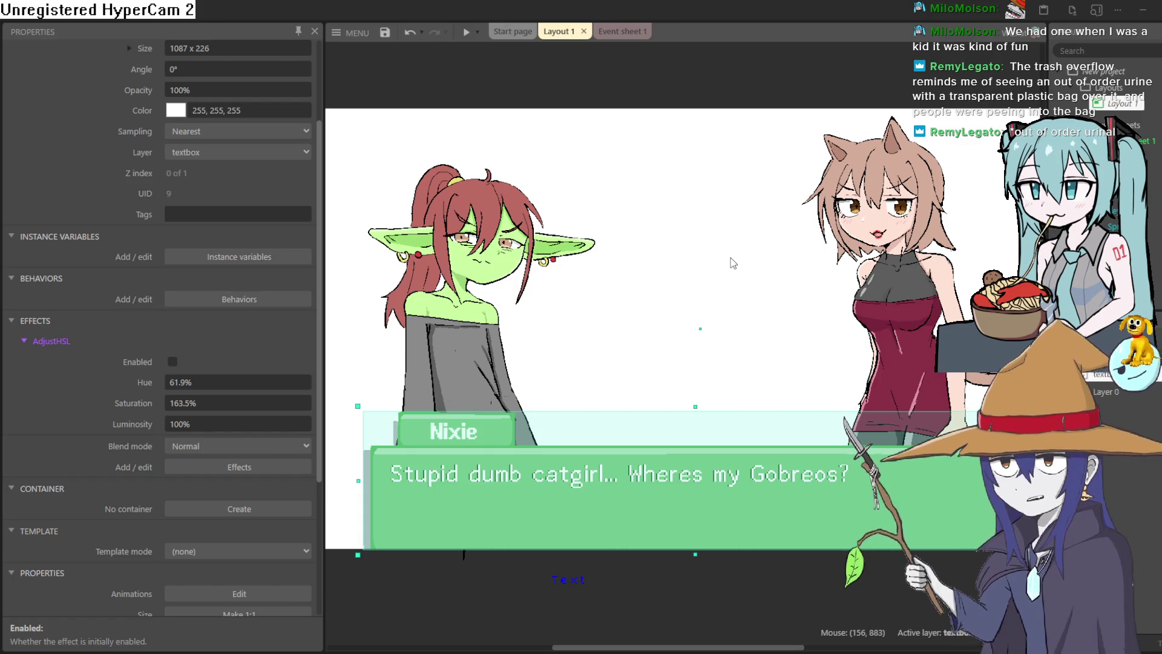
Step: Recentre the layout view and deselect the dialogue box to show Layout 1's own properties
scroll(781, 96, "right", 2)
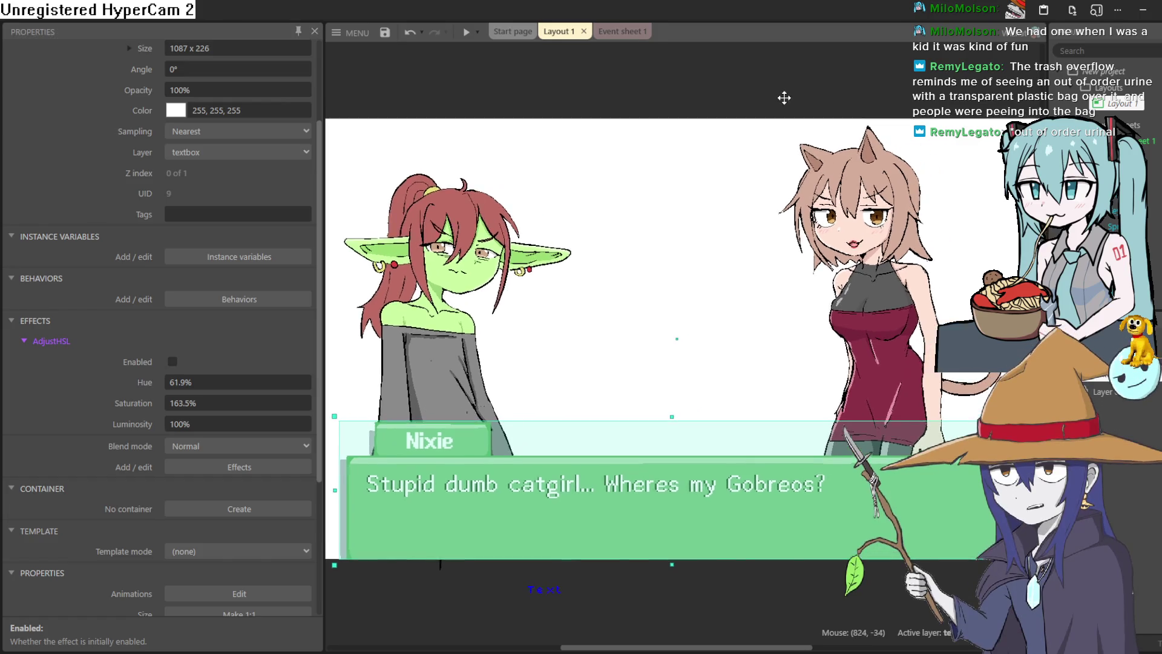
scroll(781, 109, "down", 2)
scroll(793, 133, "up", 3)
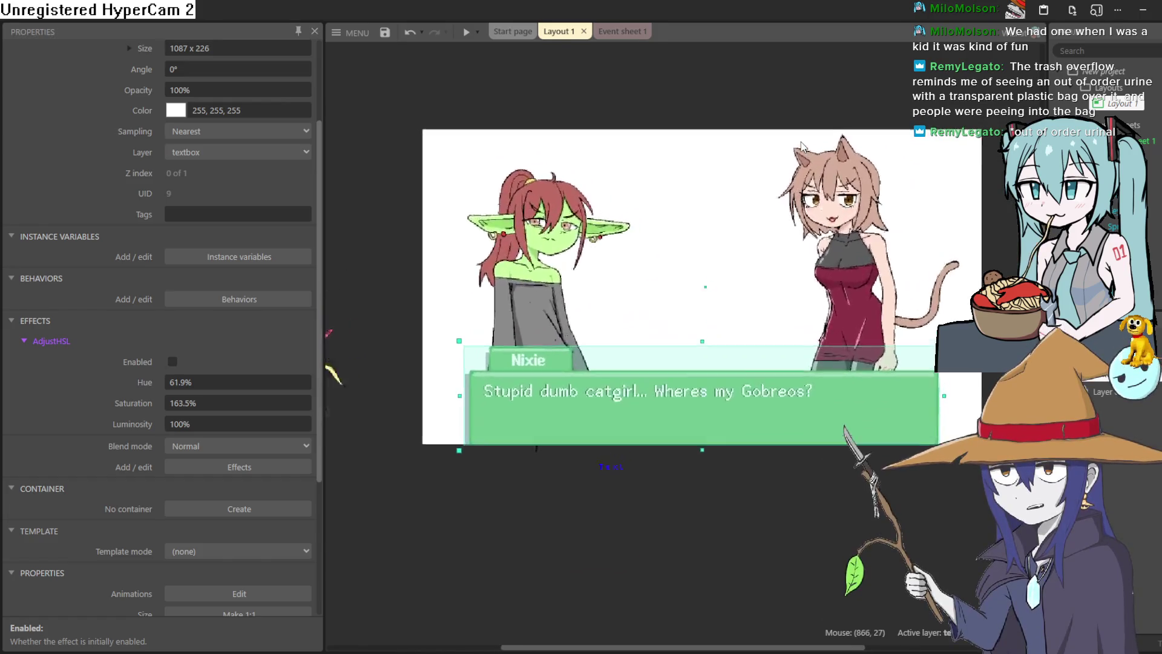
scroll(801, 145, "up", 1)
scroll(805, 136, "up", 1)
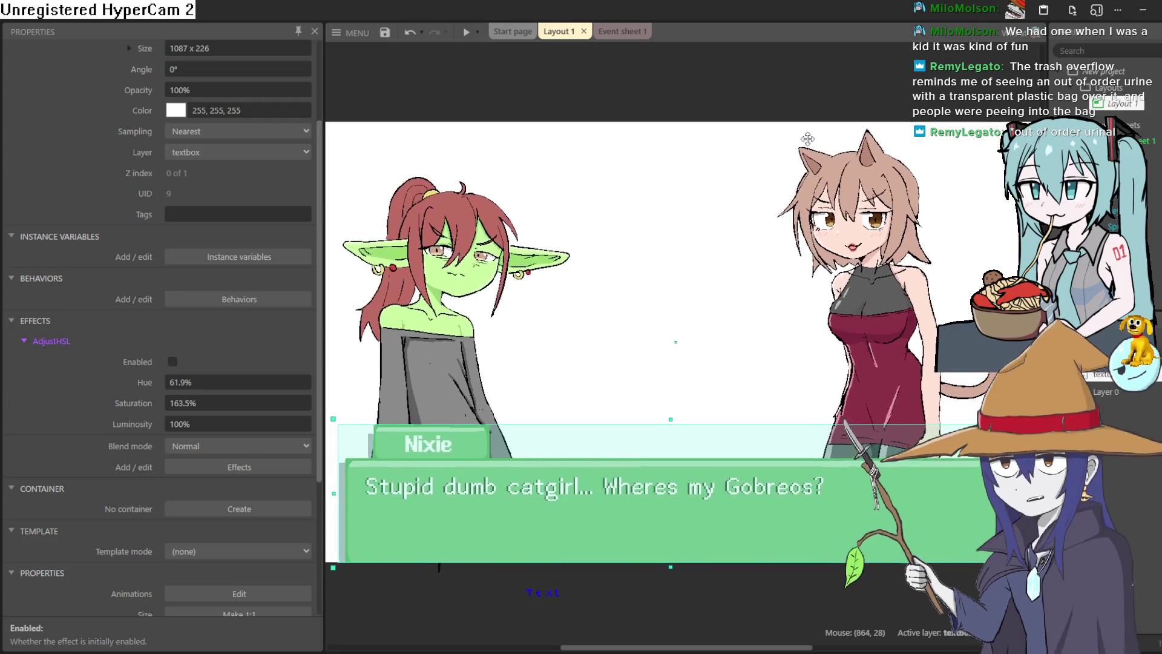
left_click_drag(810, 127, 812, 125)
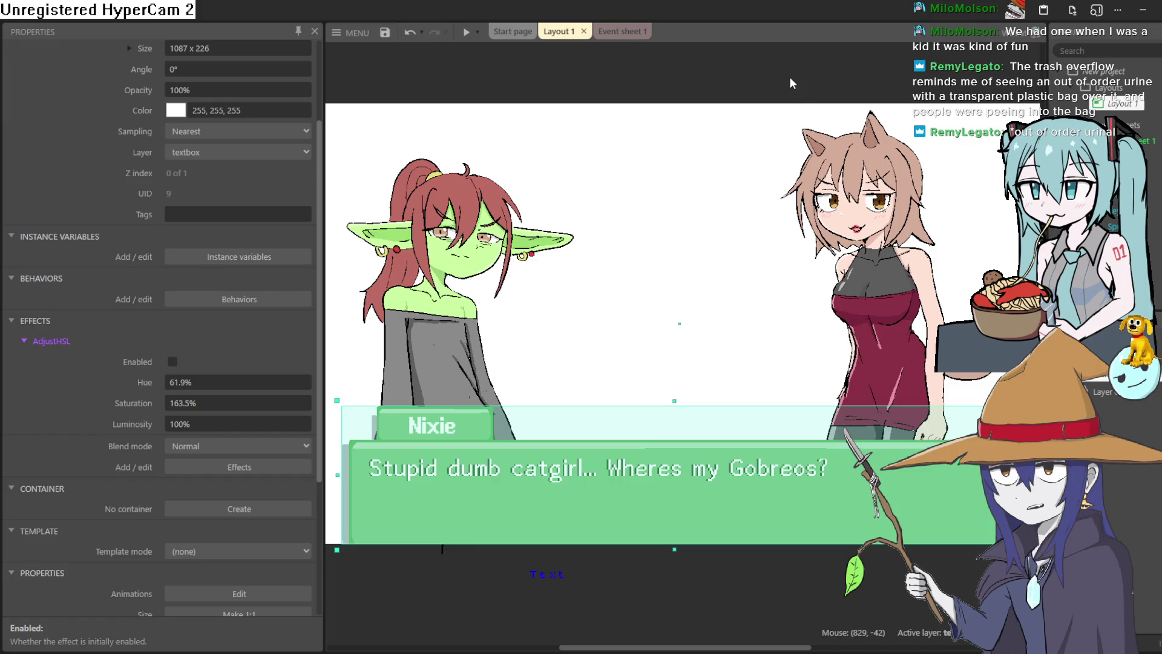
left_click(790, 78)
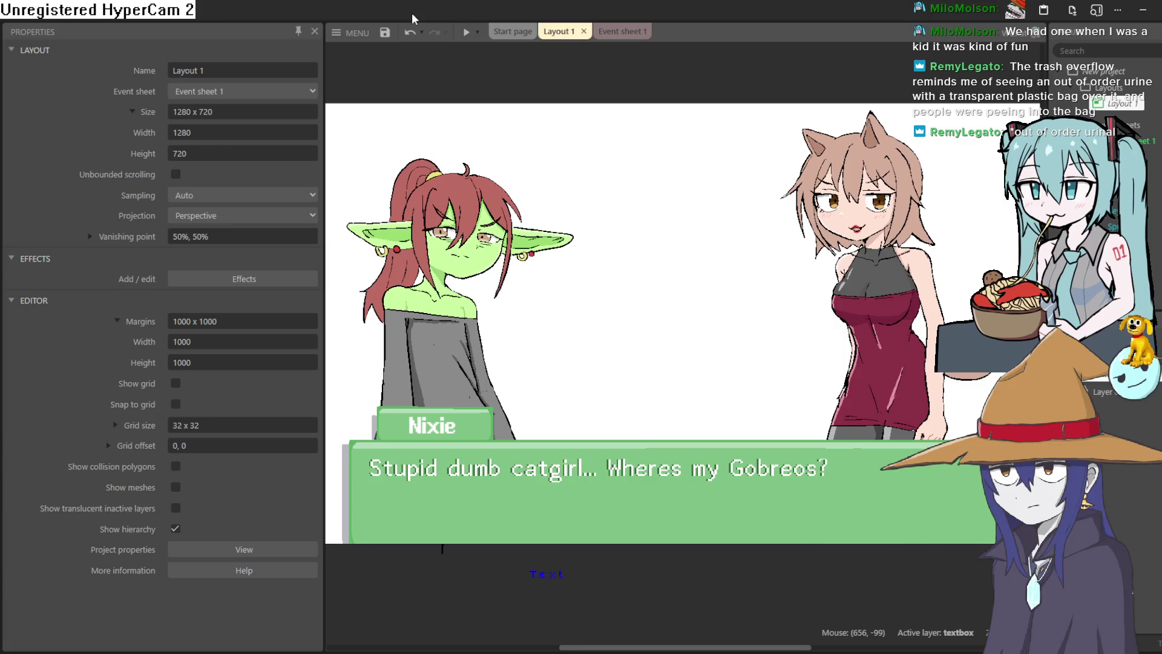
Step: Save the current project, then open another project from a local file via MENU > Project > Open
left_click(382, 35)
left_click(354, 33)
mouse_move(365, 54)
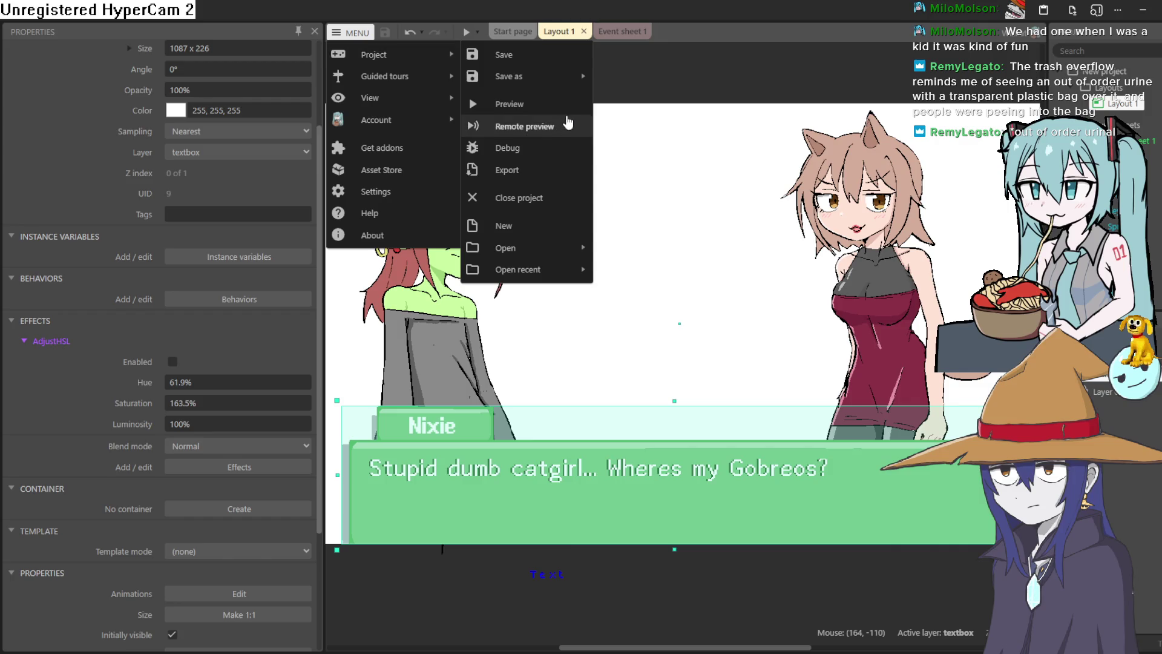
mouse_move(575, 251)
left_click(660, 276)
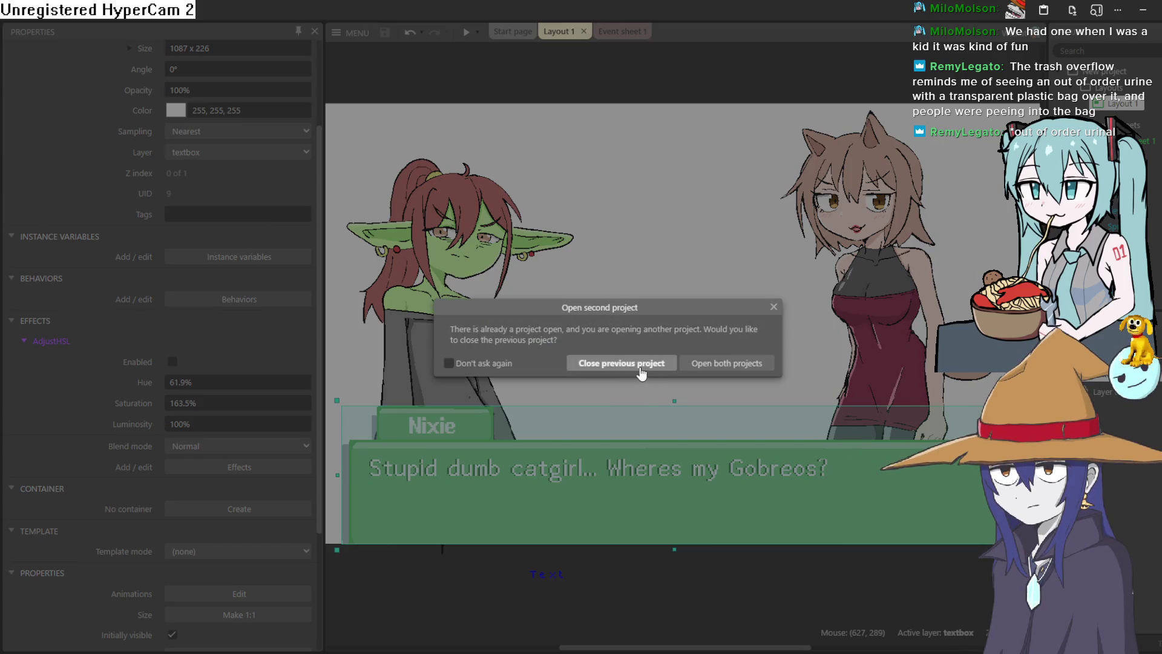
Step: Close the previous project, zoom into the new project's Layout 1, and start a preview
left_click(641, 370)
left_click(554, 32)
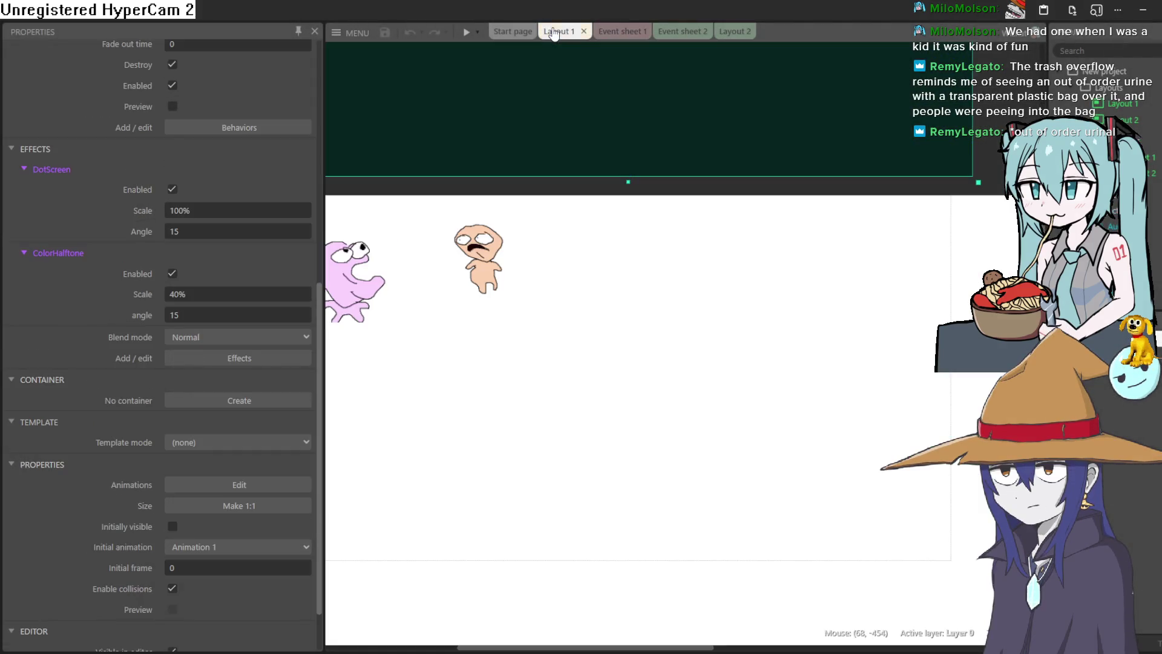
mouse_move(530, 416)
left_mouse_down()
mouse_move(639, 395)
mouse_move(672, 405)
left_mouse_up()
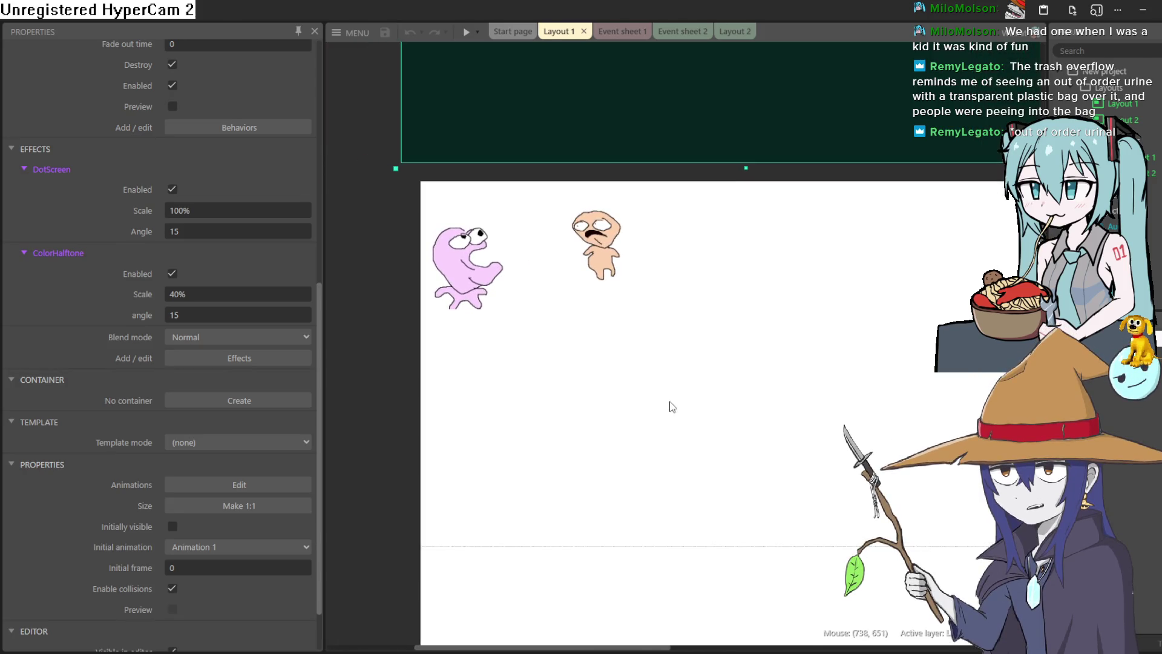
scroll(569, 283, "up", 3)
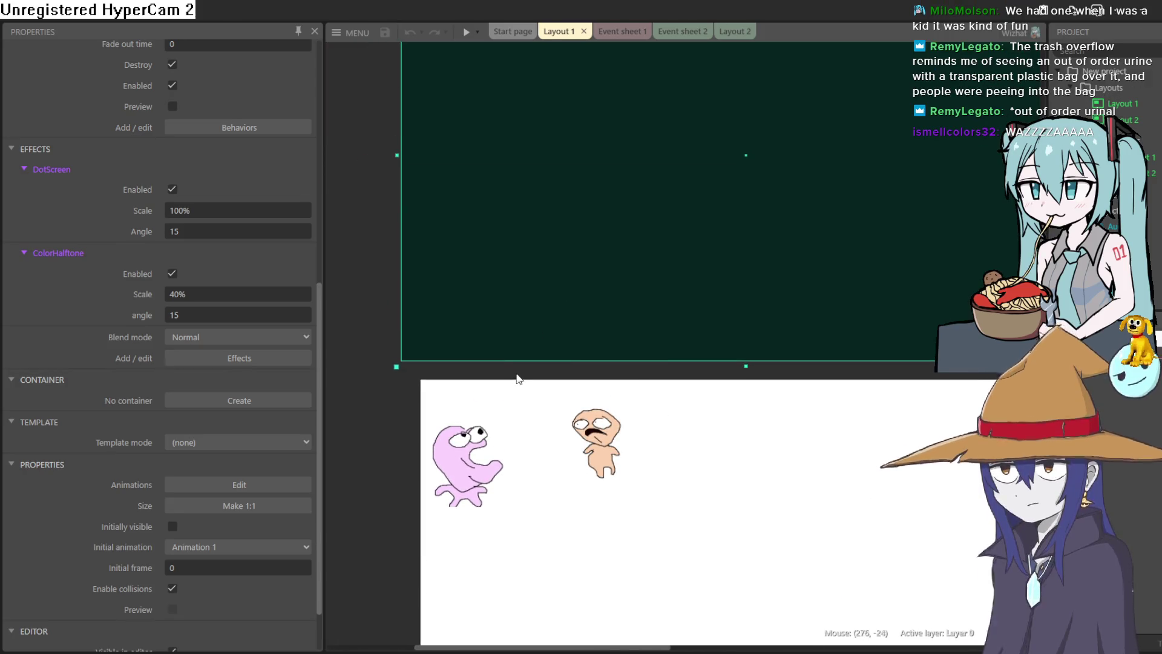
scroll(363, 275, "up", 5, "ctrl")
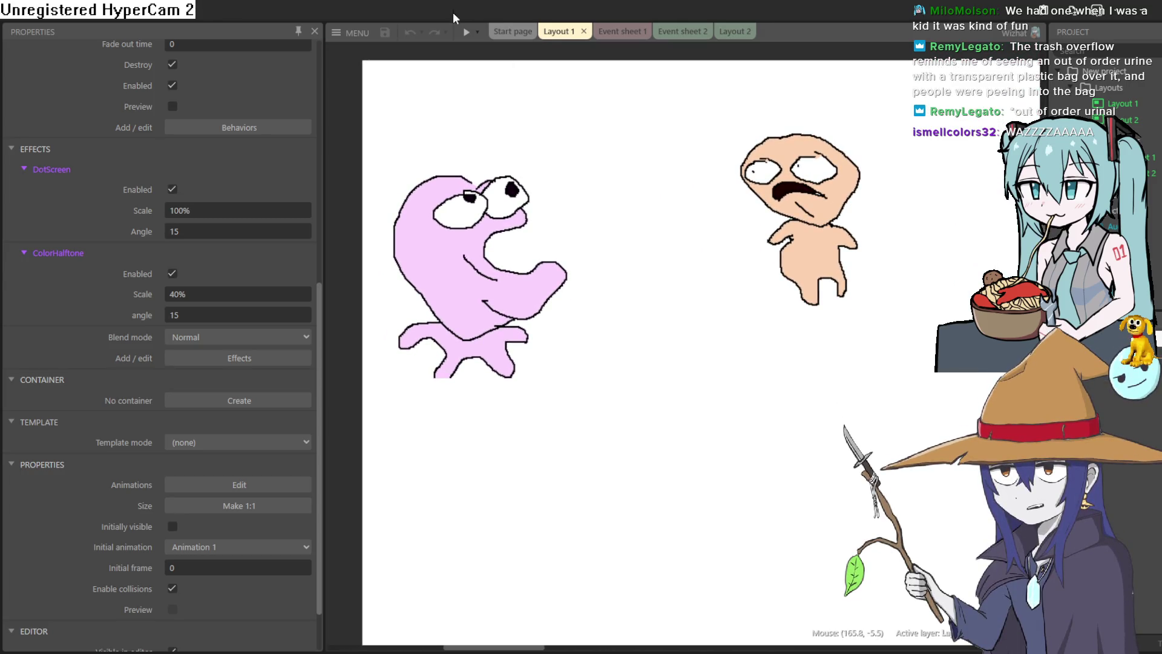
left_click(465, 34)
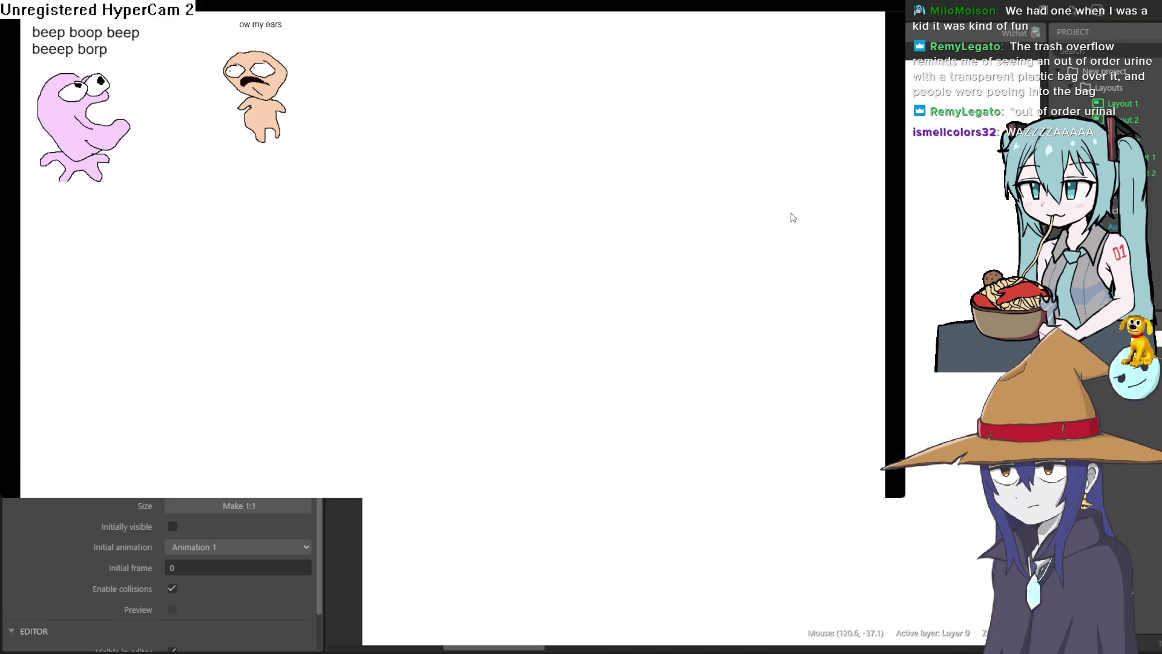
Step: Close the running preview of the two characters and their speech text
left_click(1158, 31)
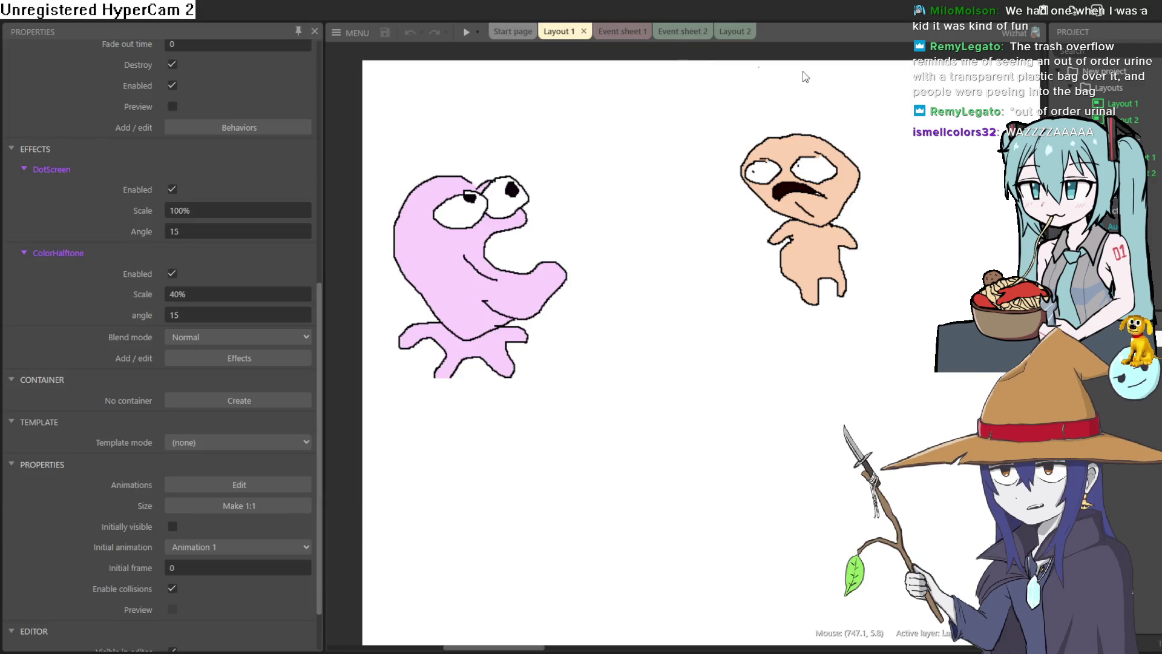
Step: Review Event sheet 1's typewriter events and global variables, glance at Layout 1, then switch to Clip Studio Paint
left_click(630, 33)
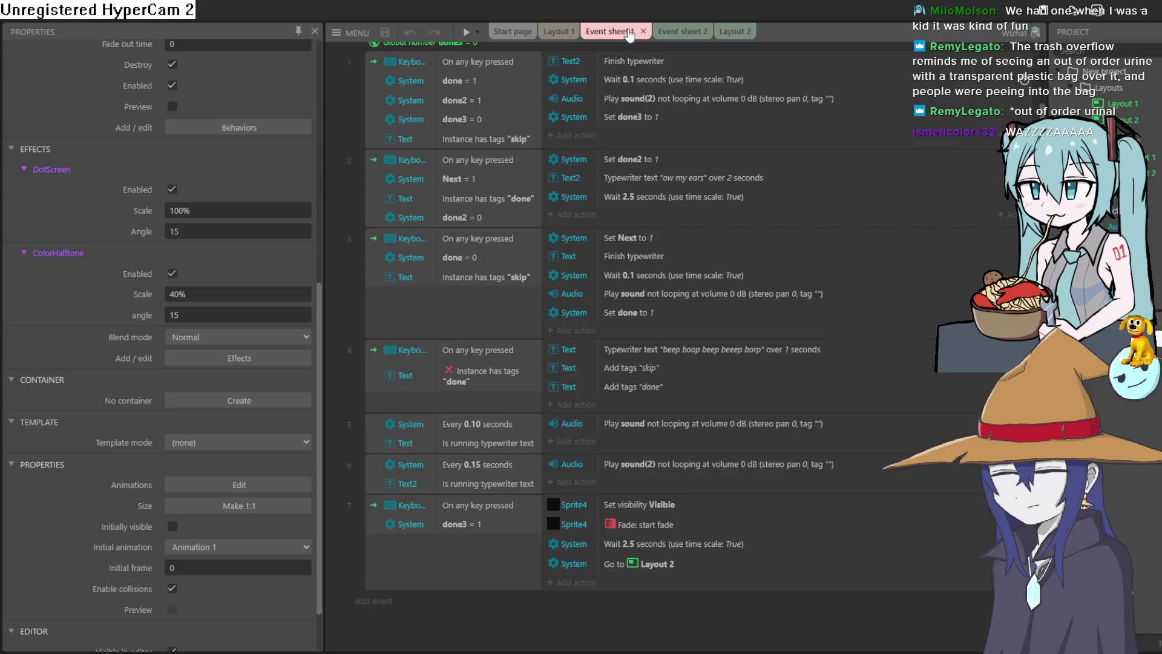
scroll(677, 102, "up", 1)
scroll(677, 104, "up", 1)
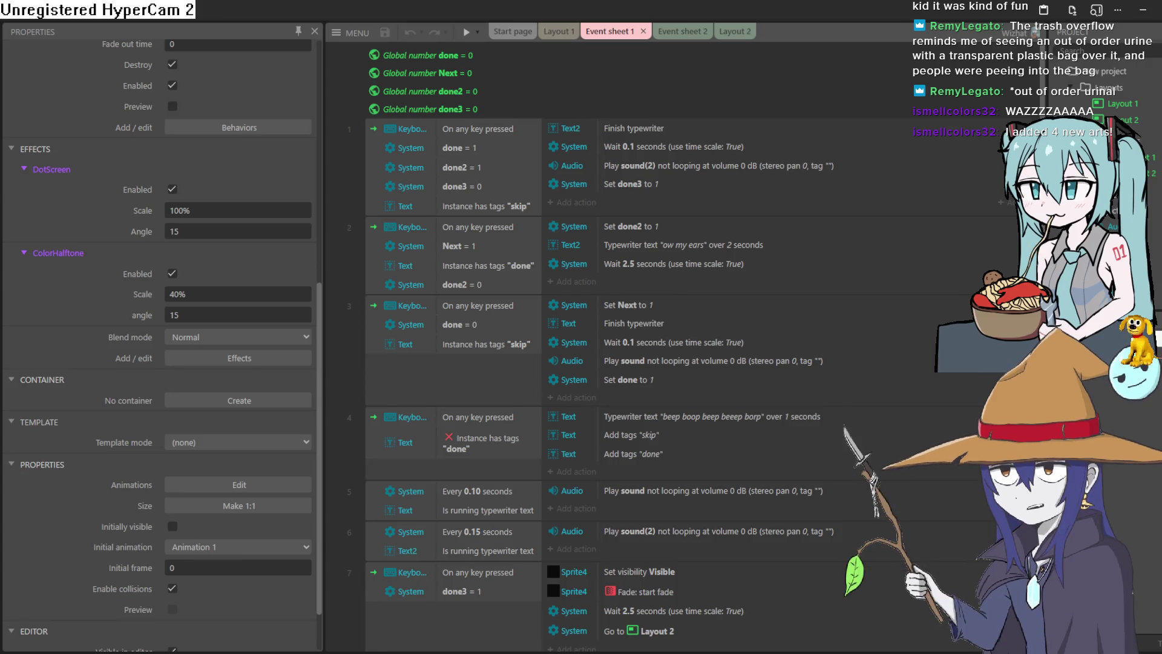
left_click(557, 31)
left_click(621, 31)
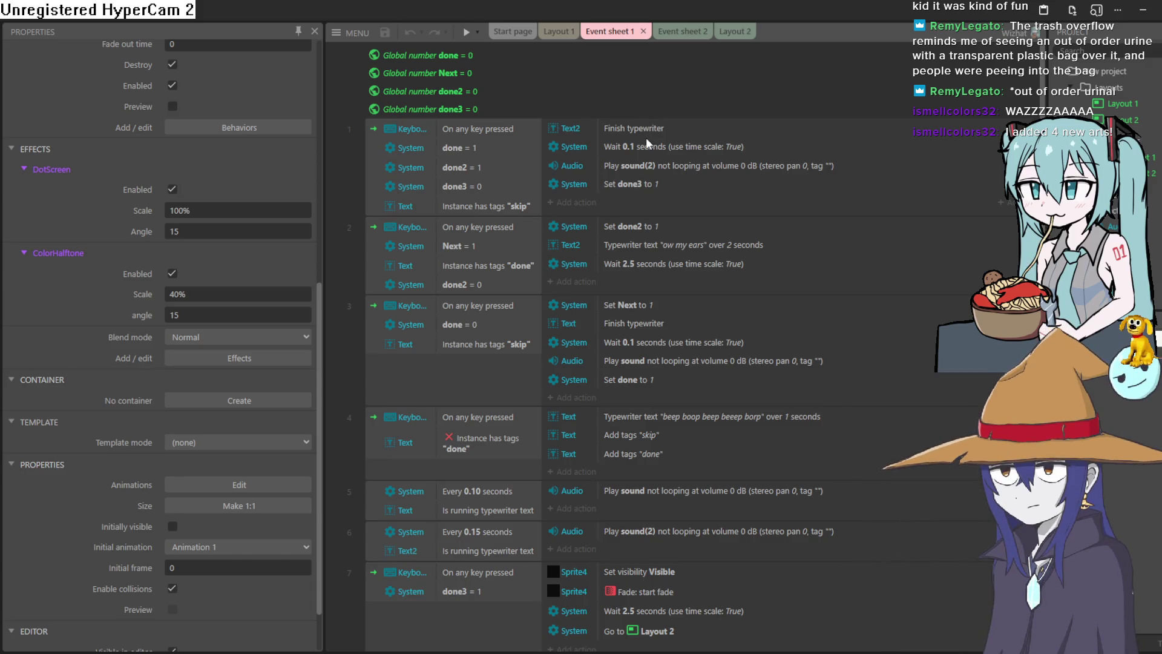
scroll(609, 111, "down", 1)
scroll(608, 111, "up", 1)
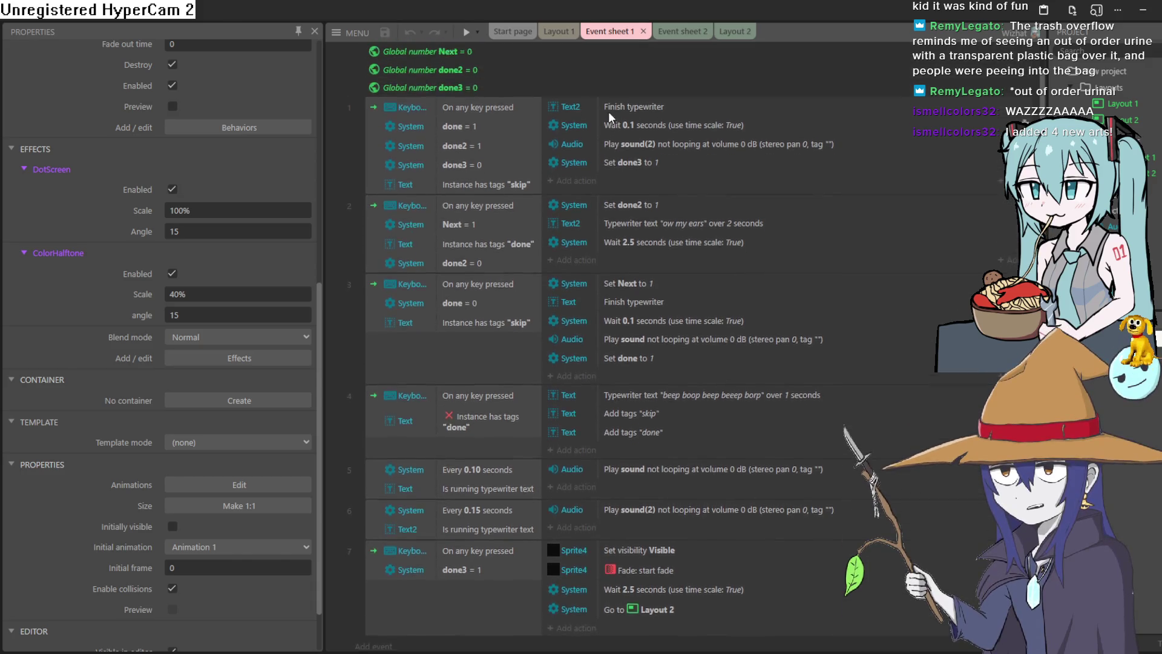
scroll(677, 264, "down", 1)
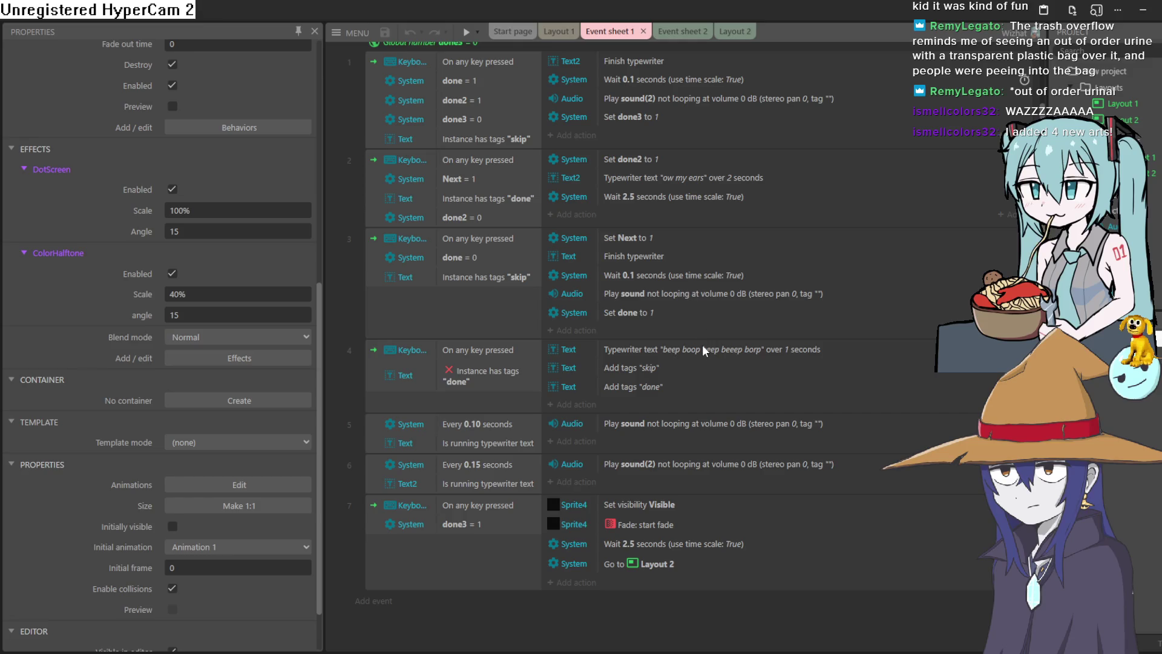
scroll(702, 346, "up", 1)
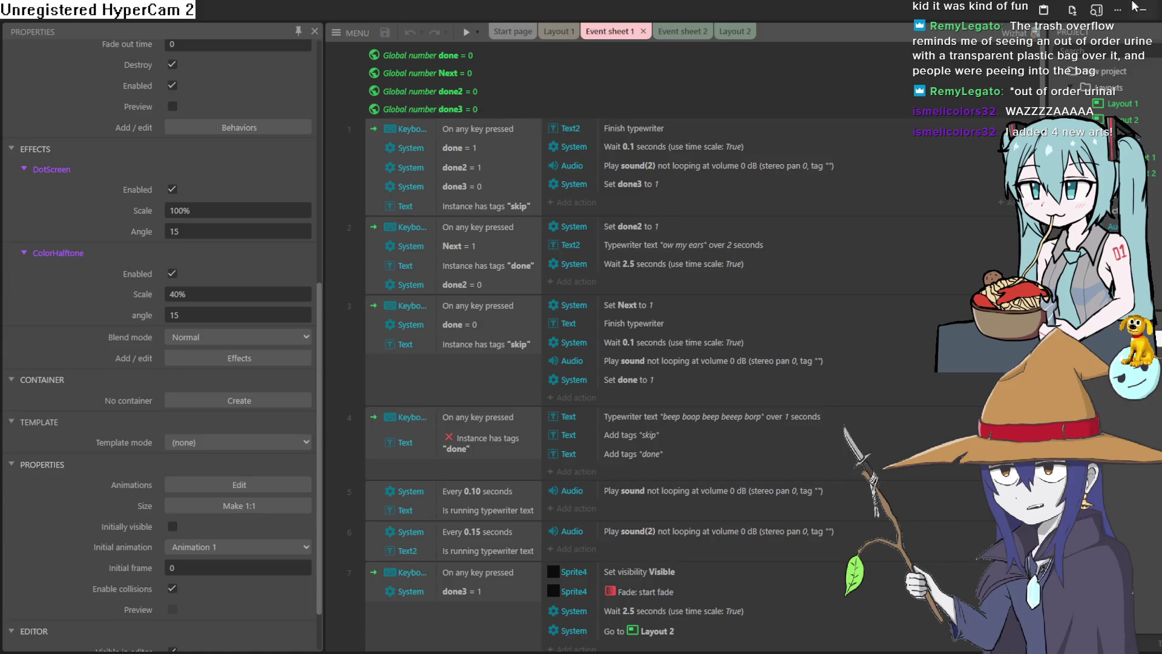
key("alt+Tab")
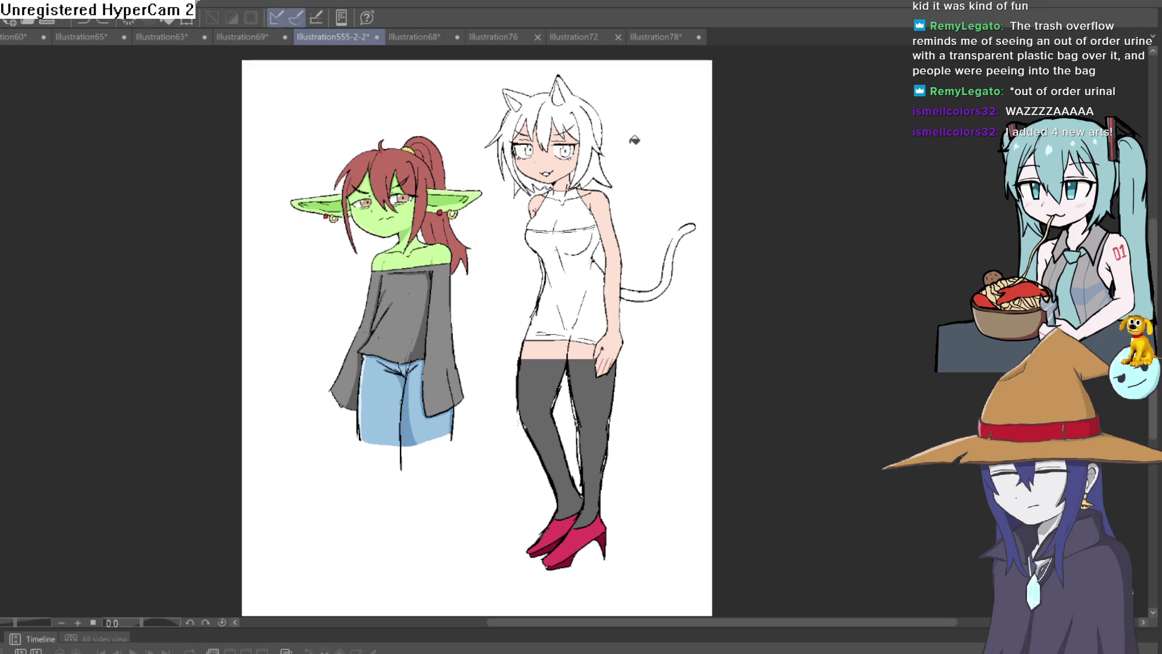
scroll(588, 166, "up", 2)
scroll(587, 166, "up", 3)
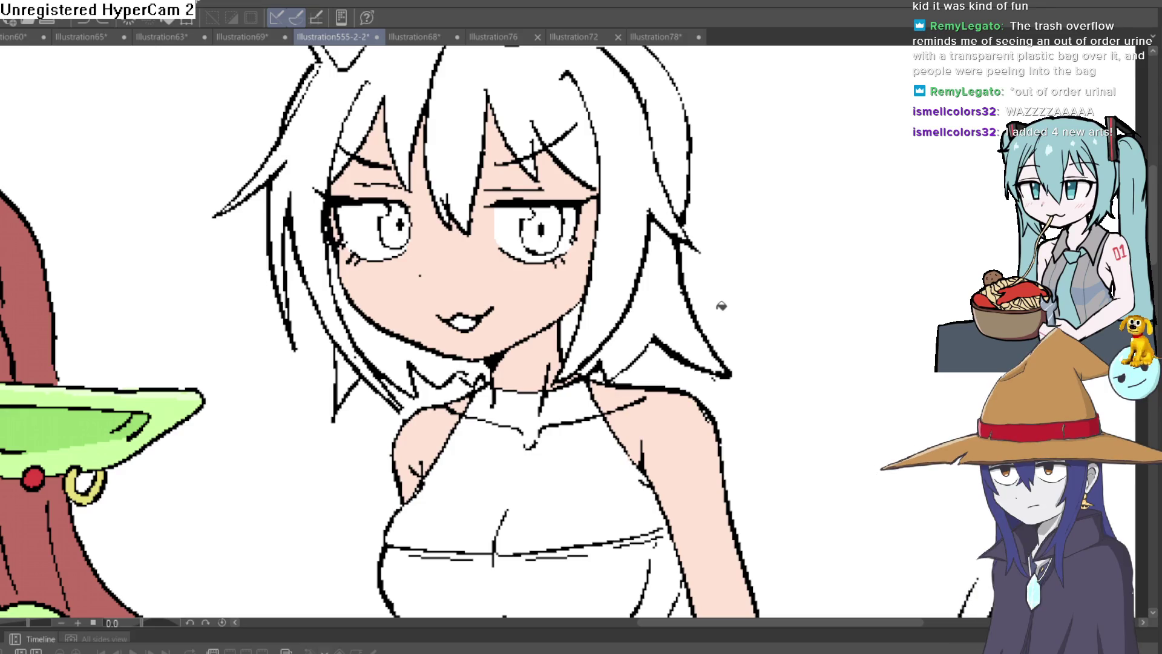
mouse_move(732, 285)
left_mouse_down()
mouse_move(710, 267)
mouse_move(682, 295)
left_mouse_up()
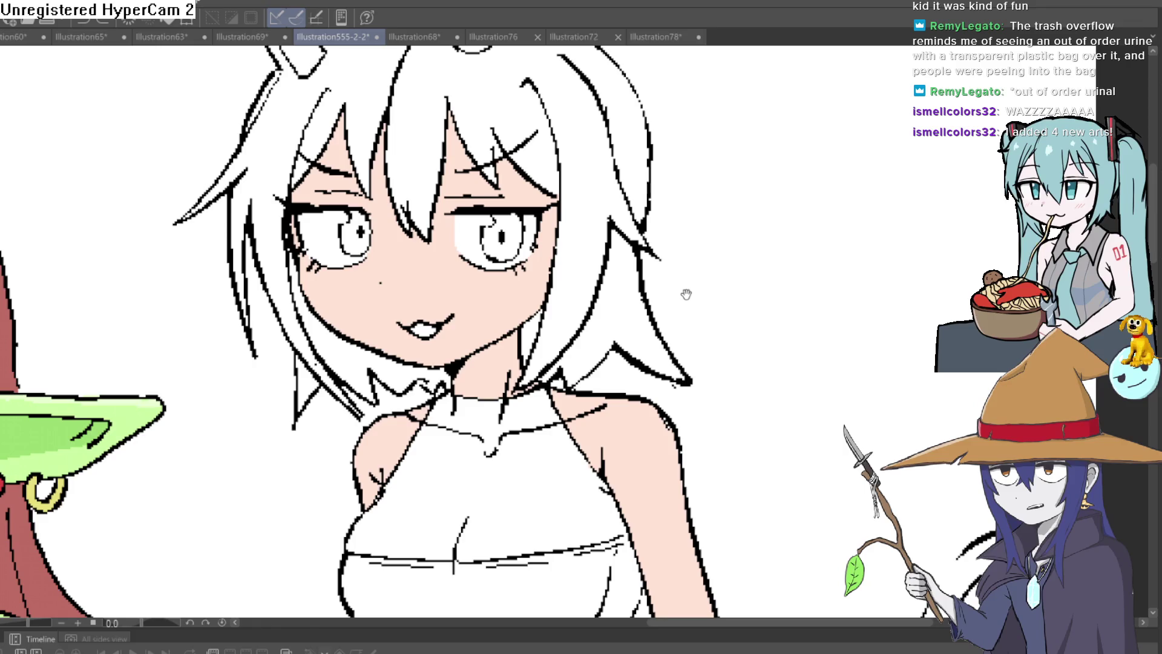
left_click_drag(686, 290, 693, 317)
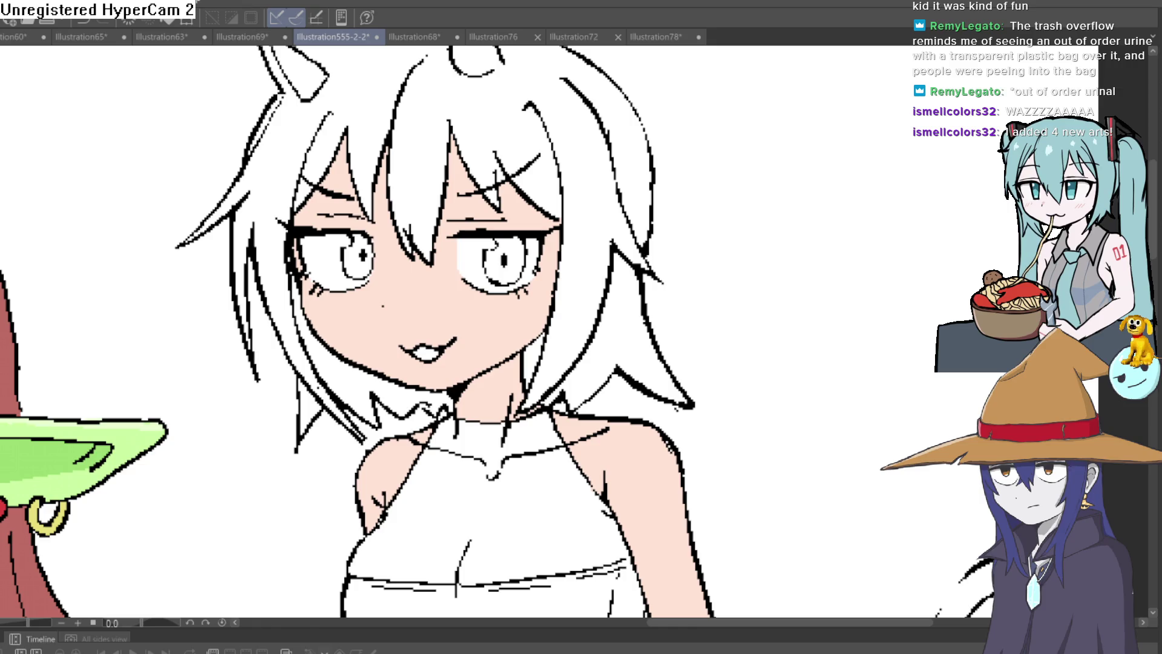
Step: Undo and redo the peach skin fill to check the line art, then recentre the cat girl
key("ctrl+z")
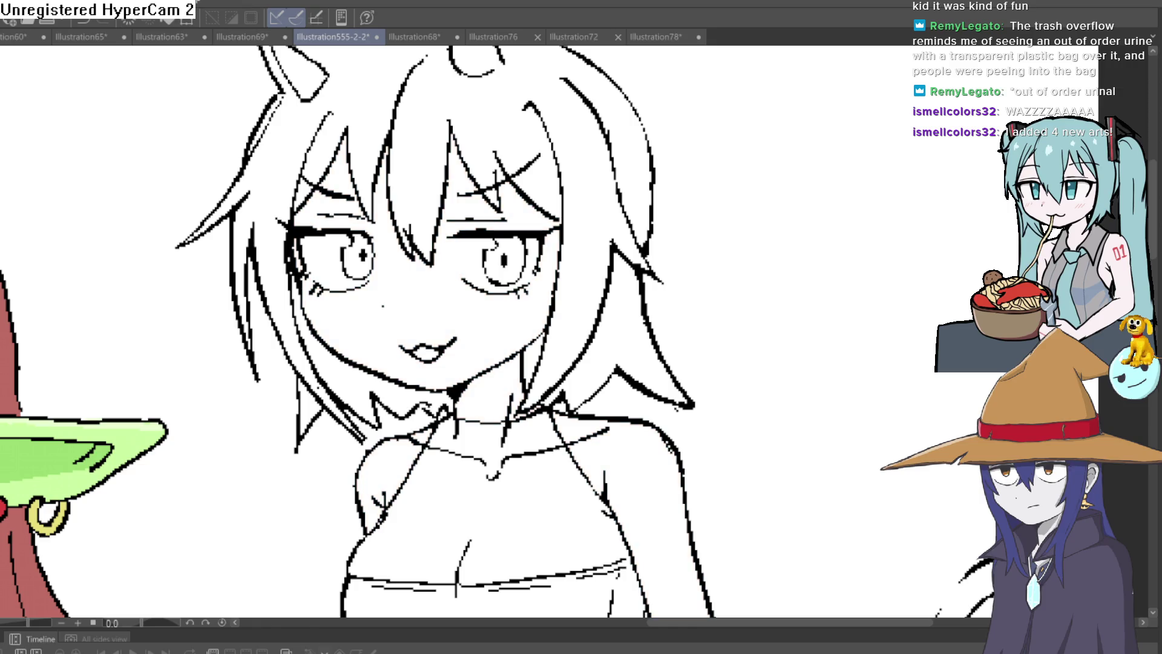
key("ctrl+y")
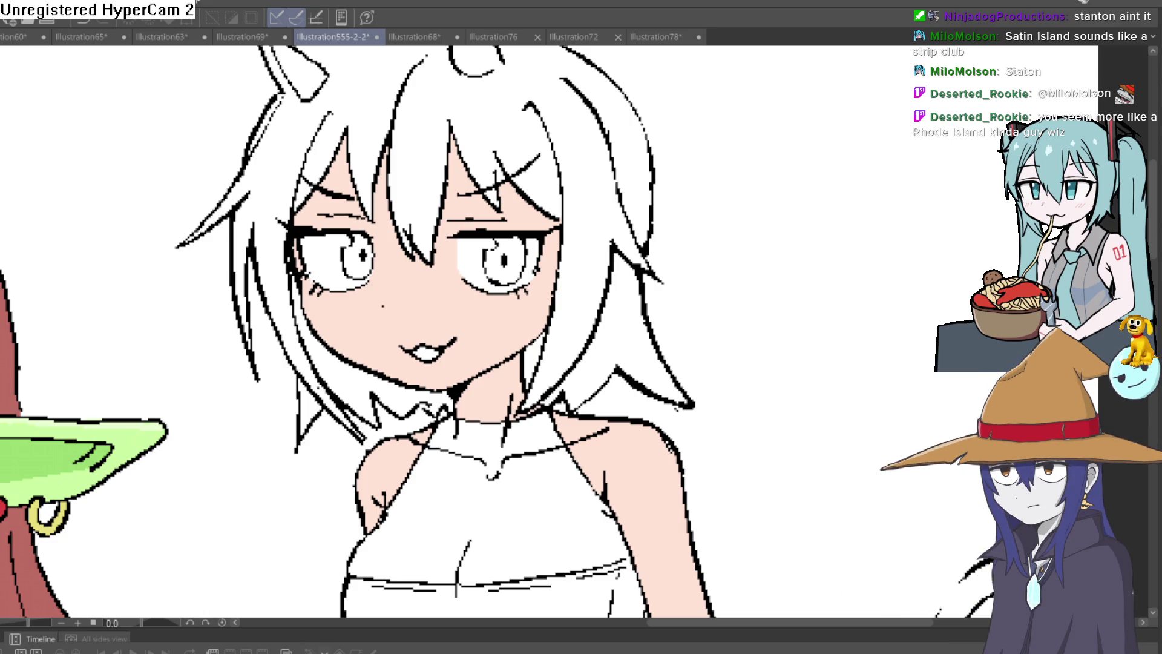
left_click_drag(747, 216, 697, 221)
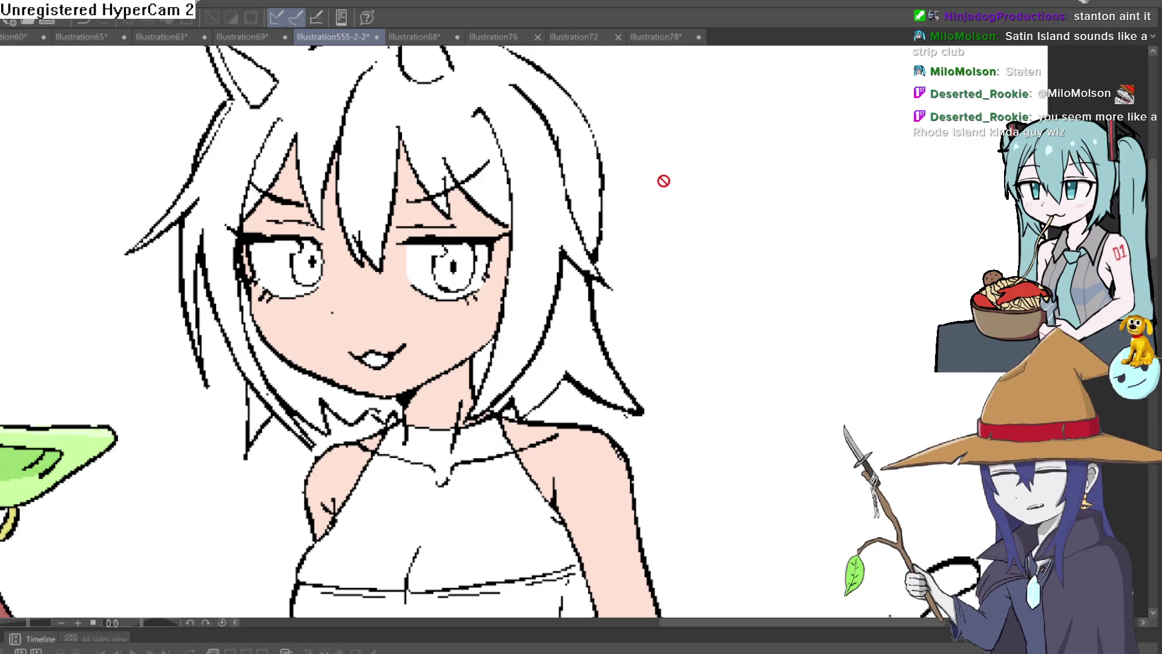
scroll(646, 128, "down", 2)
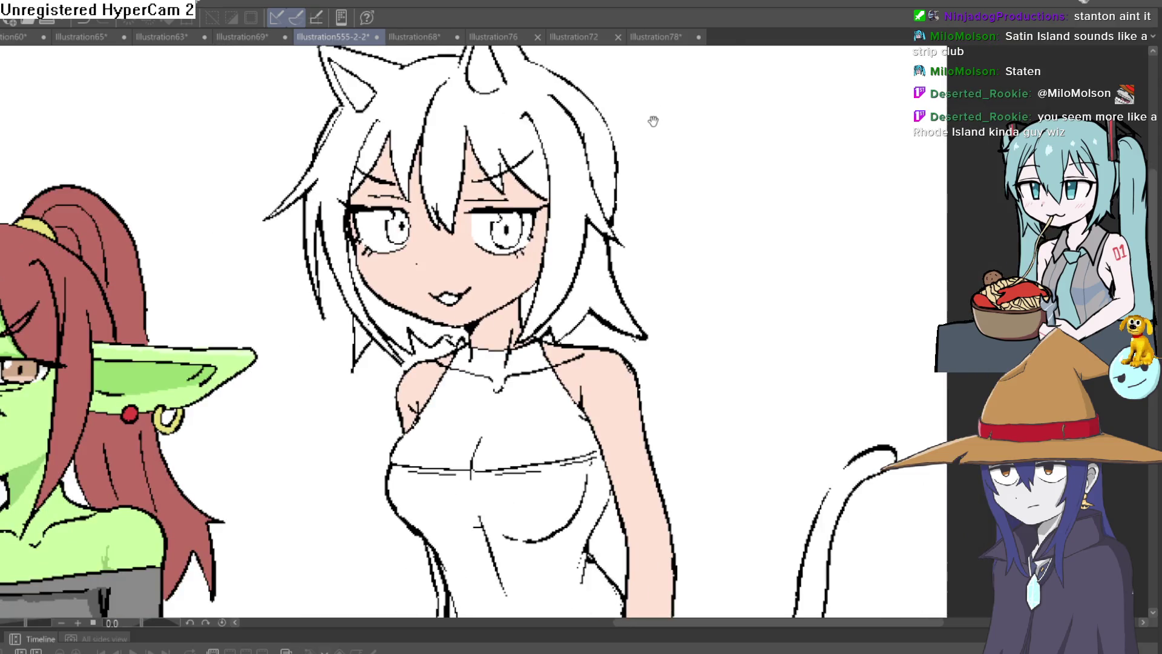
Step: Pan the canvas so the goblin girl is visible beside the cat girl
left_click_drag(654, 117, 656, 125)
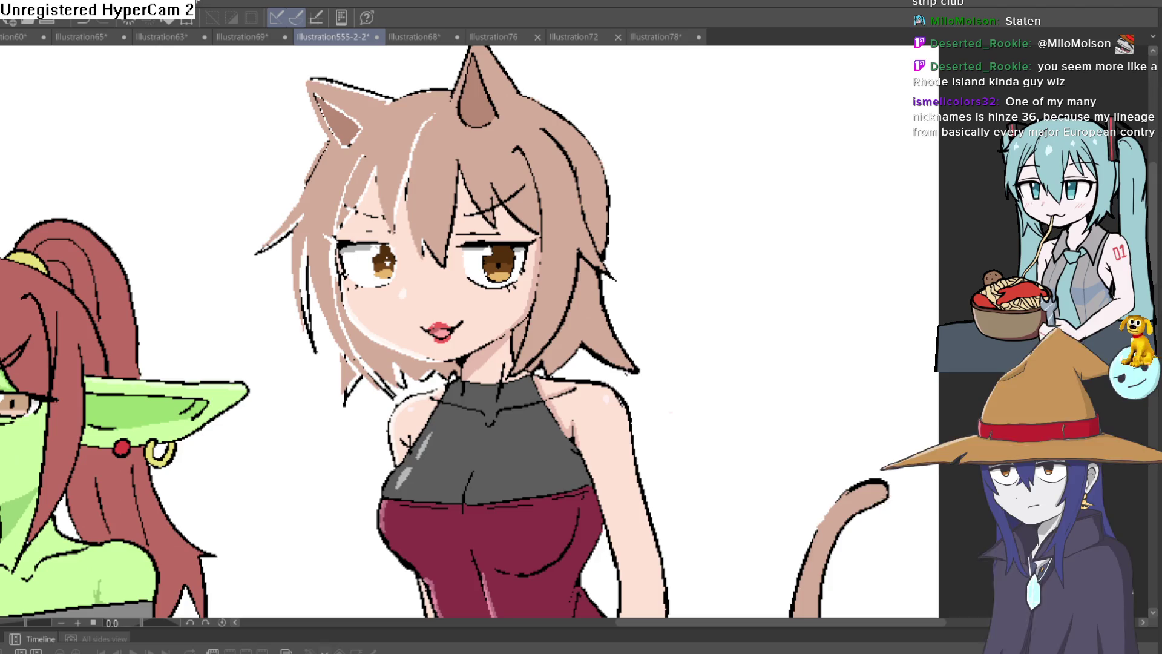
Step: Undo the cat girl's colour fills and her last skin-tone fill, leaving bare line art
key("ctrl+z")
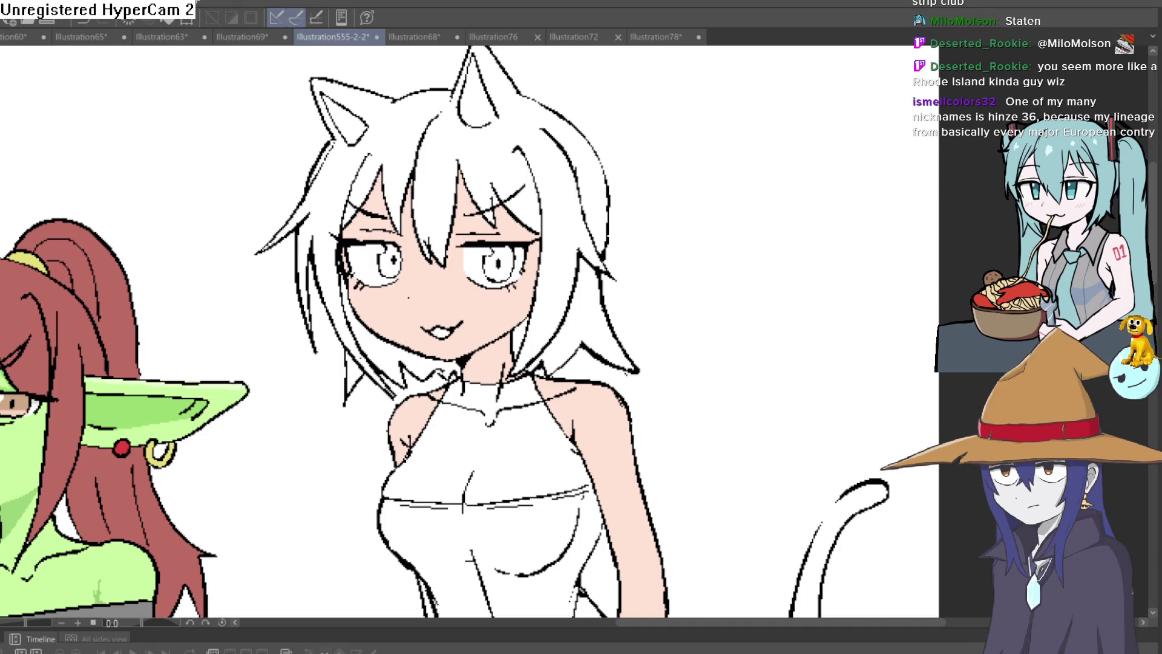
key("ctrl+z")
key("ctrl+z")
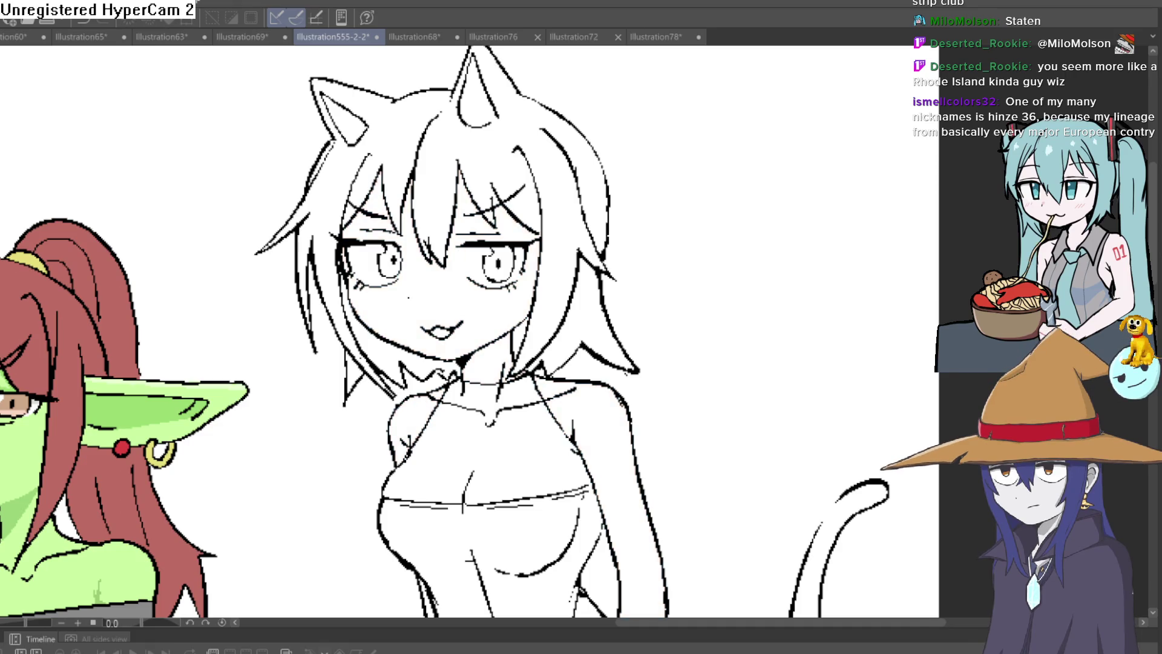
Step: Restore the skin fill and fill the cat girl's hair plus four leftover white gaps light brown
key("ctrl+y")
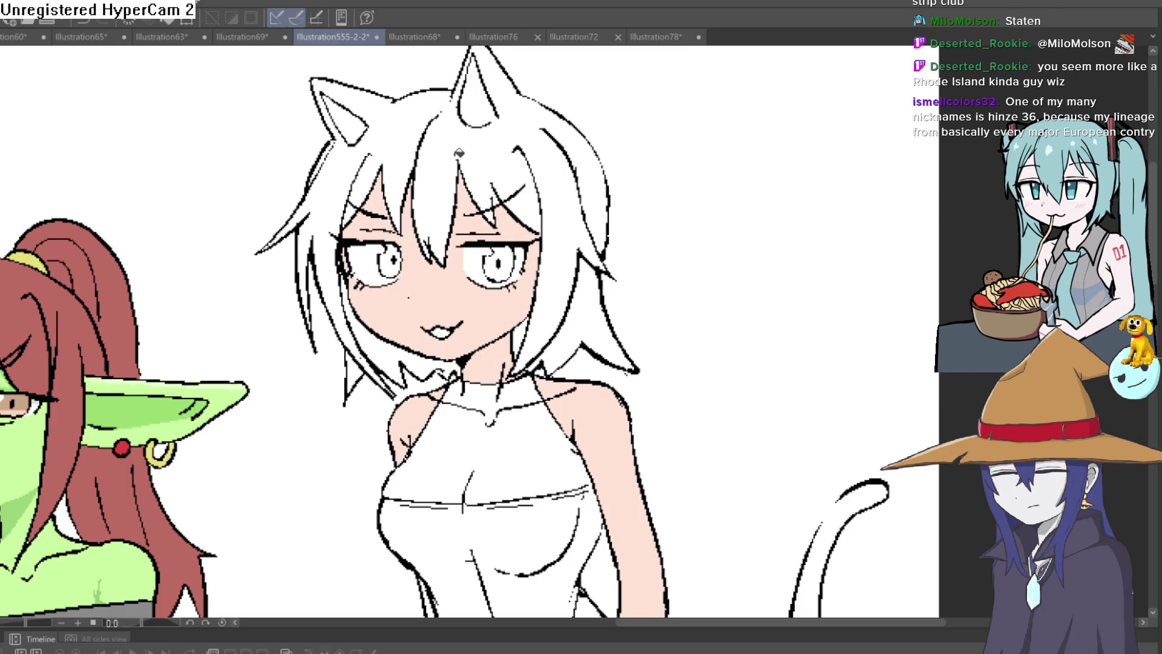
left_click(468, 143)
left_click(536, 209)
left_click(593, 294)
left_click(526, 332)
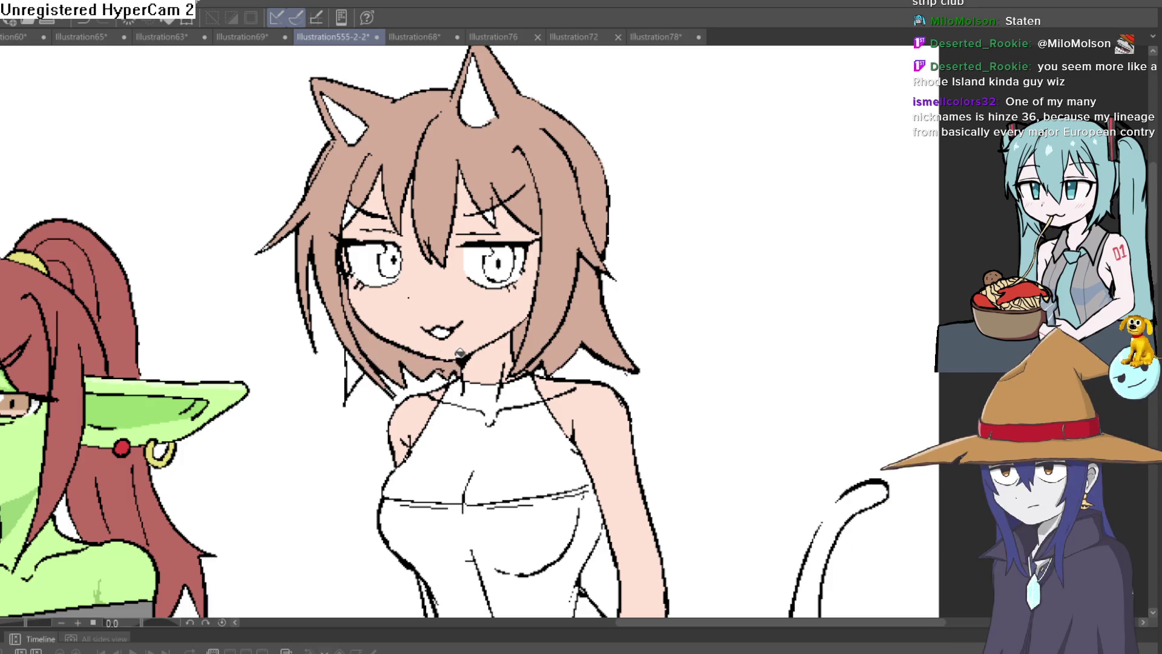
left_click(366, 366)
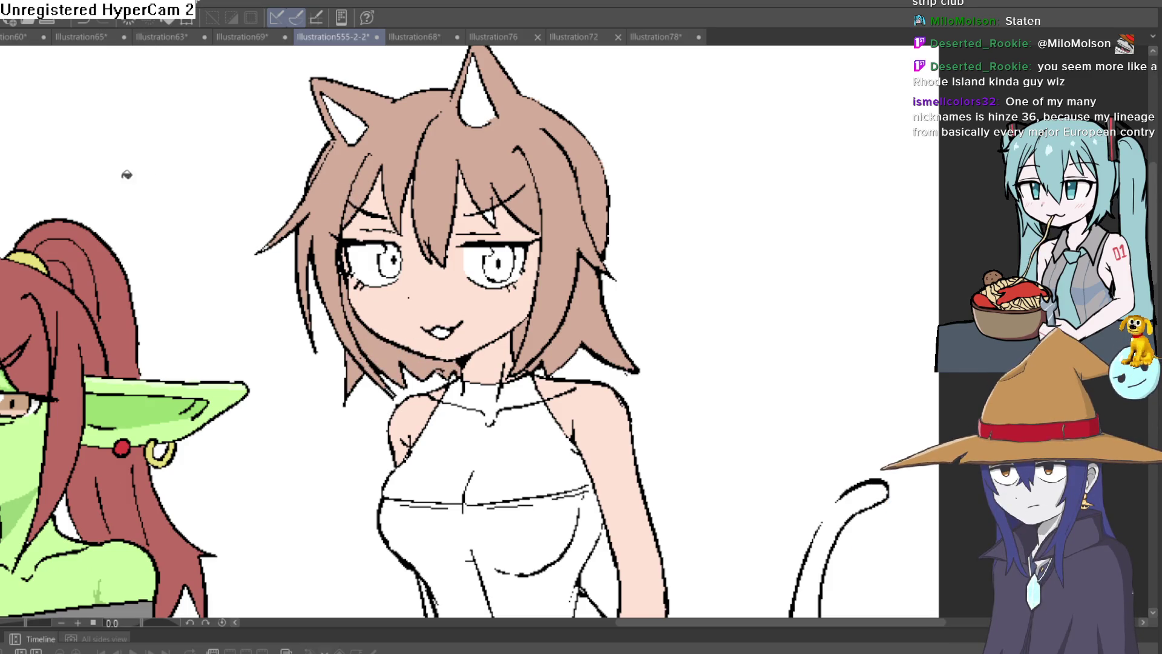
scroll(354, 233, "up", 5)
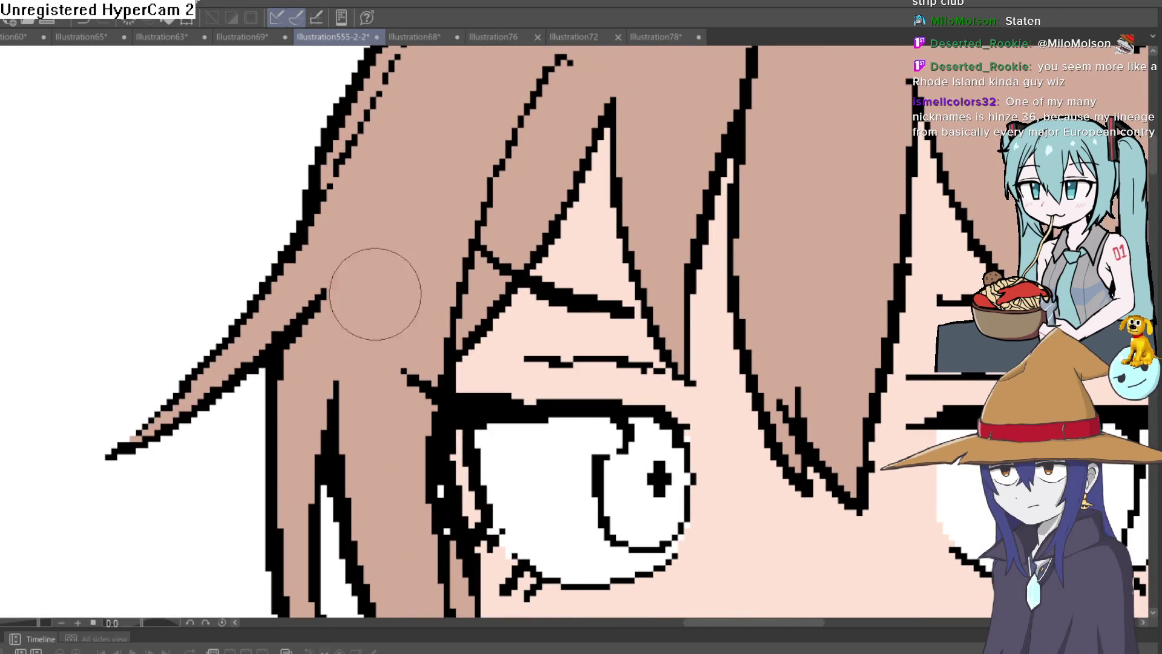
Step: Pan across the cat girl's eyebrow and zoom around her face to check the hair and skin fills
left_click_drag(549, 280, 490, 286)
scroll(490, 286, "down", 2)
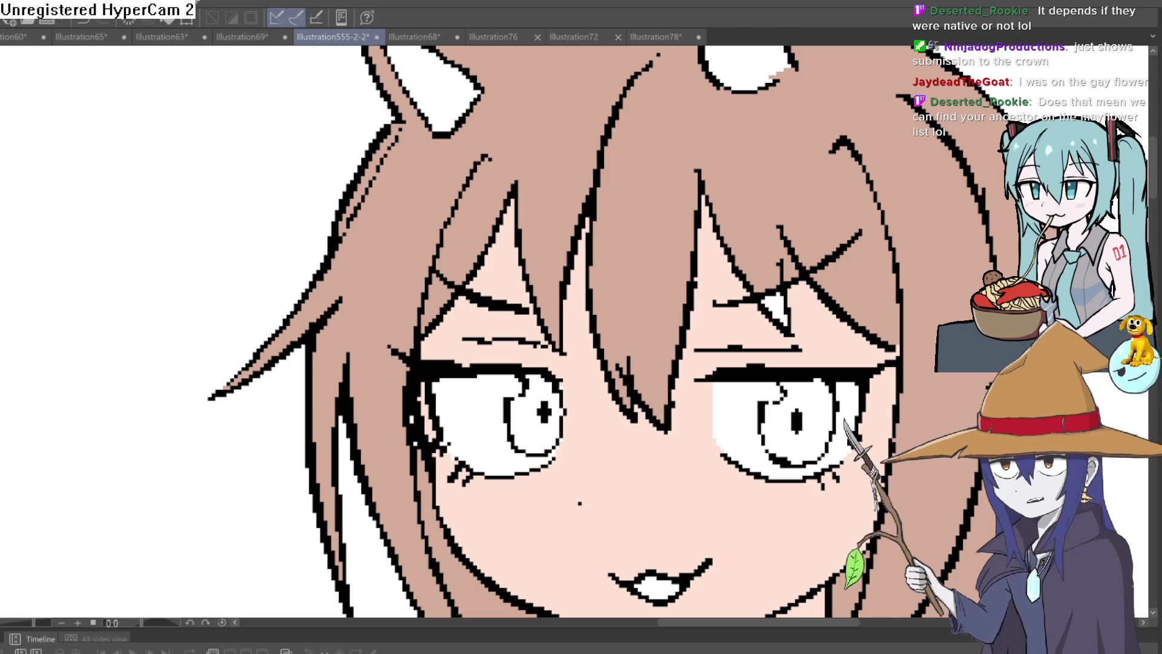
scroll(821, 182, "down", 3)
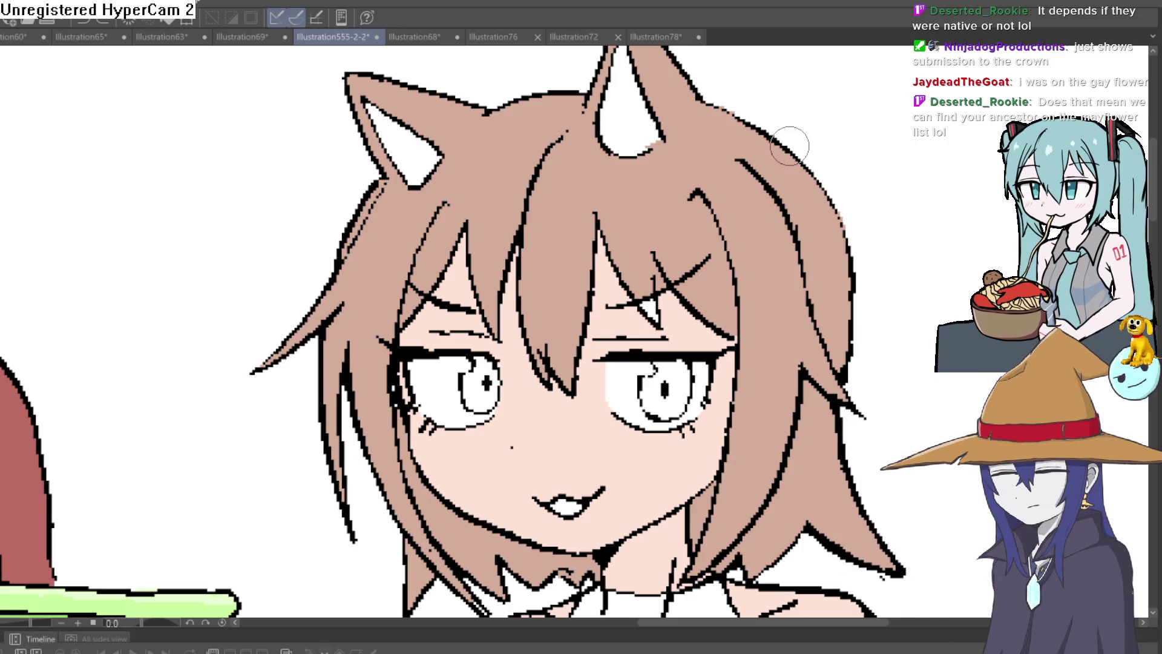
scroll(942, 135, "down", 5)
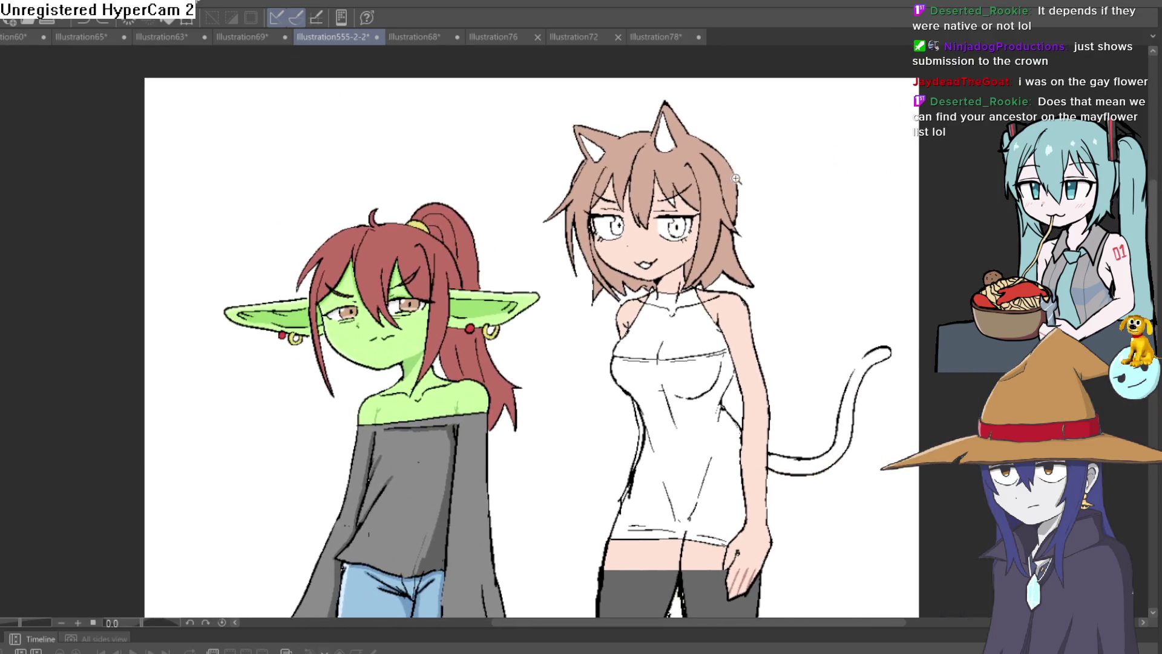
scroll(769, 182, "up", 3)
left_click_drag(769, 182, 756, 214)
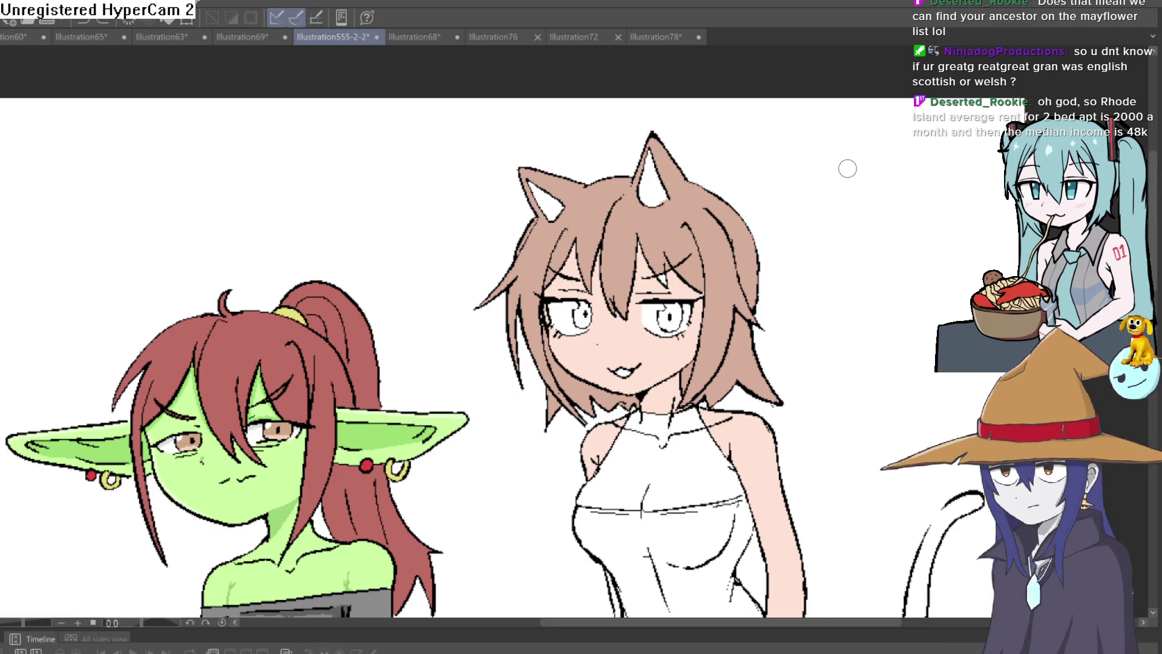
Step: Preview the cat girl's finished colouring, then turn her white inner ears brown like her hair
mouse_move(847, 168)
left_mouse_down()
mouse_move(833, 129)
mouse_move(784, 81)
left_mouse_up()
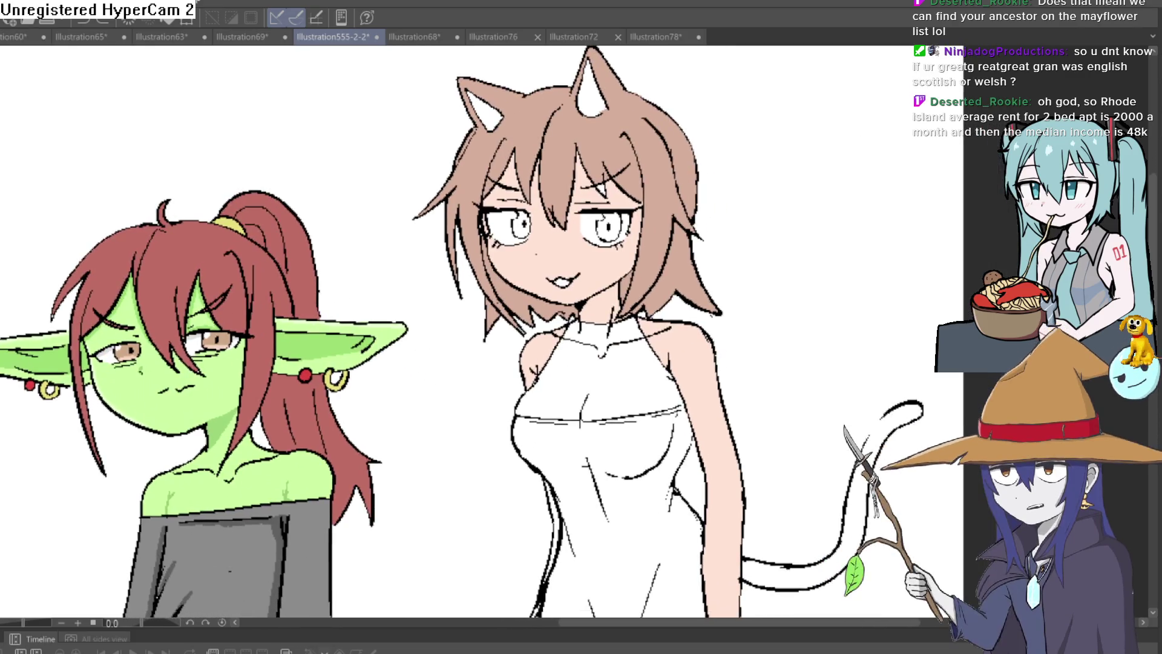
key("ctrl+z")
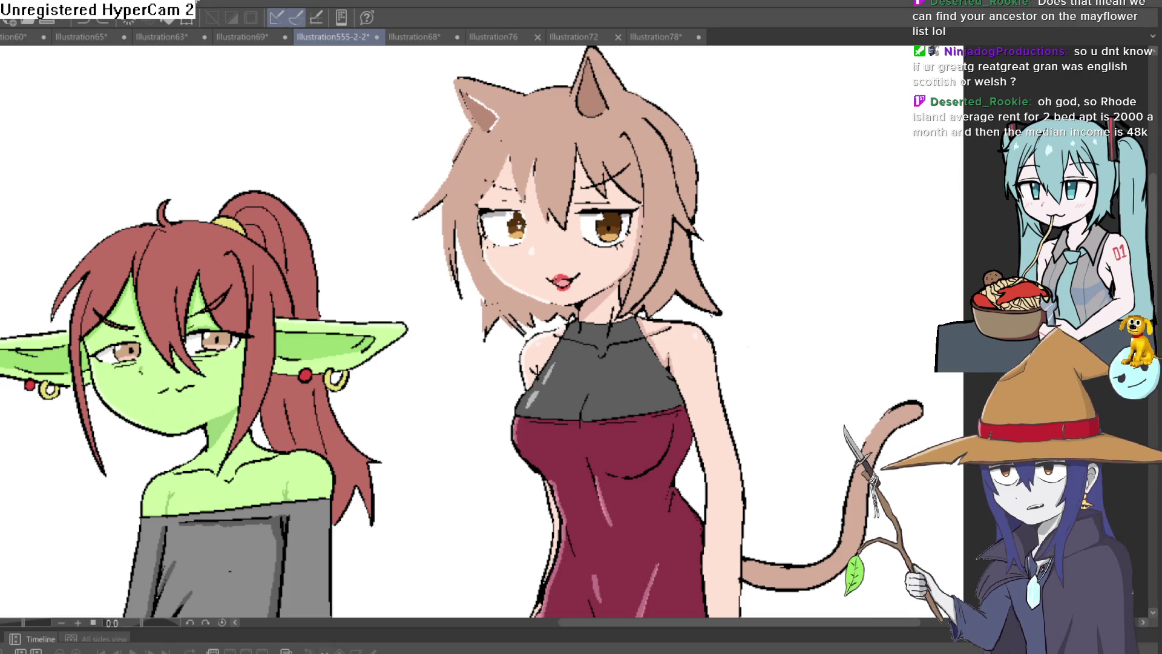
key("ctrl+y")
key("ctrl+z")
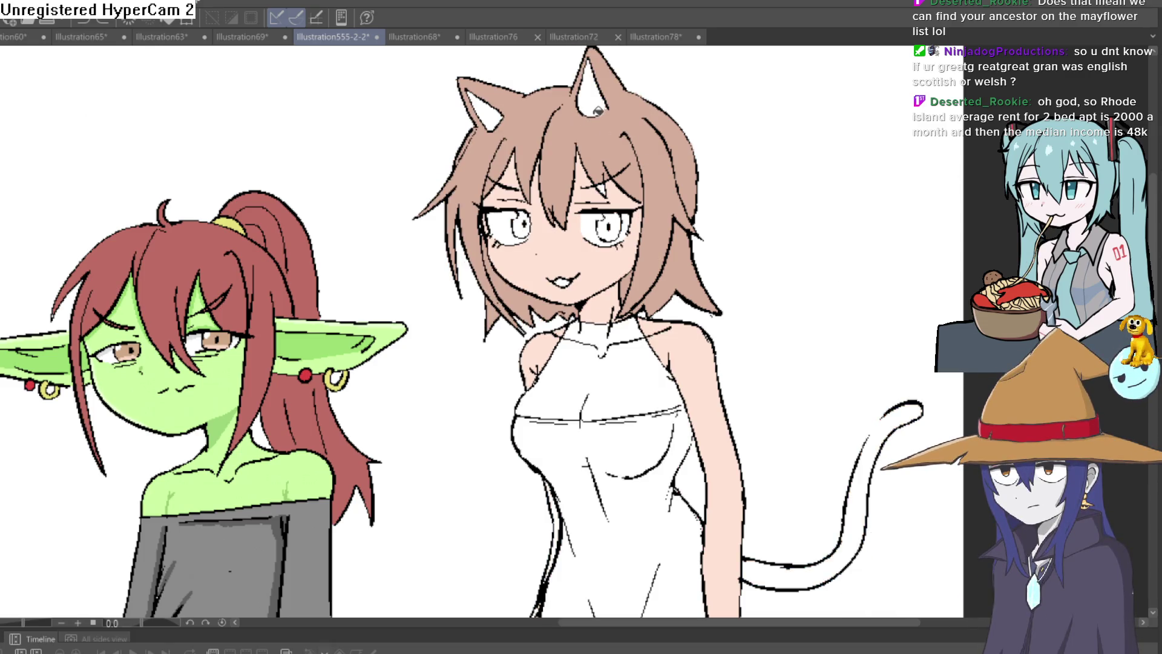
scroll(605, 190, "up", 3)
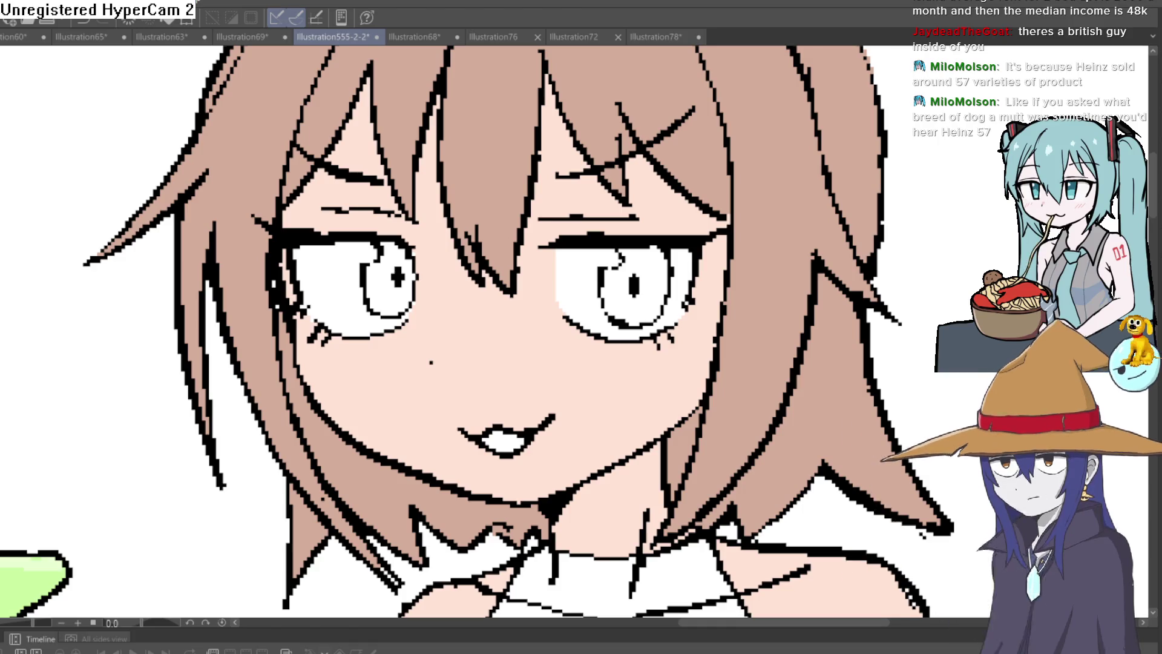
Step: Save the Illustration555-2-2 canvas with Ctrl+S
key("ctrl+s")
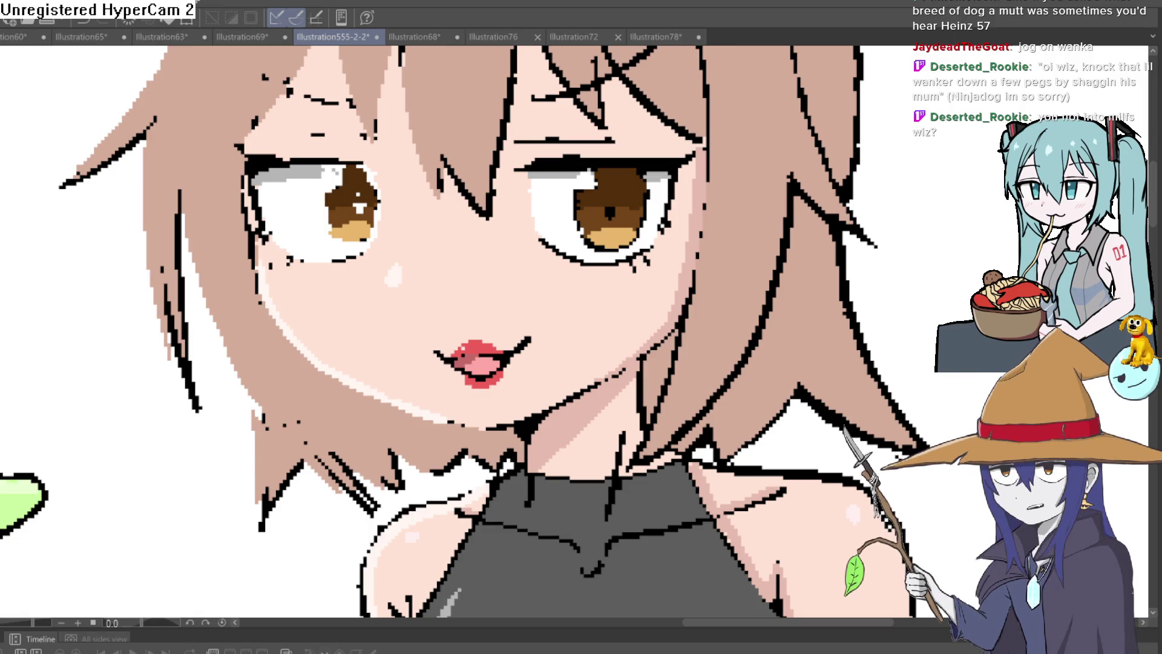
Step: Zoom out to review the cat girl with eyes, lips and halter top still white
scroll(203, 450, "down", 5)
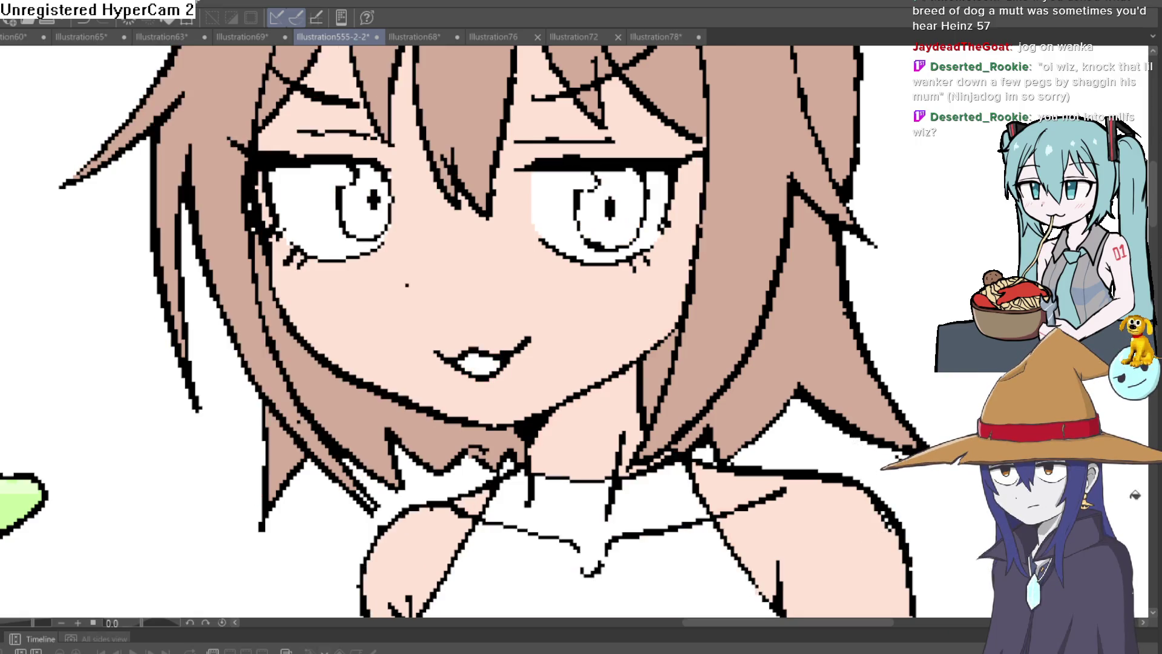
Step: Centre the view on the cat girl's eye and fill her iris light green
scroll(203, 450, "up", 5)
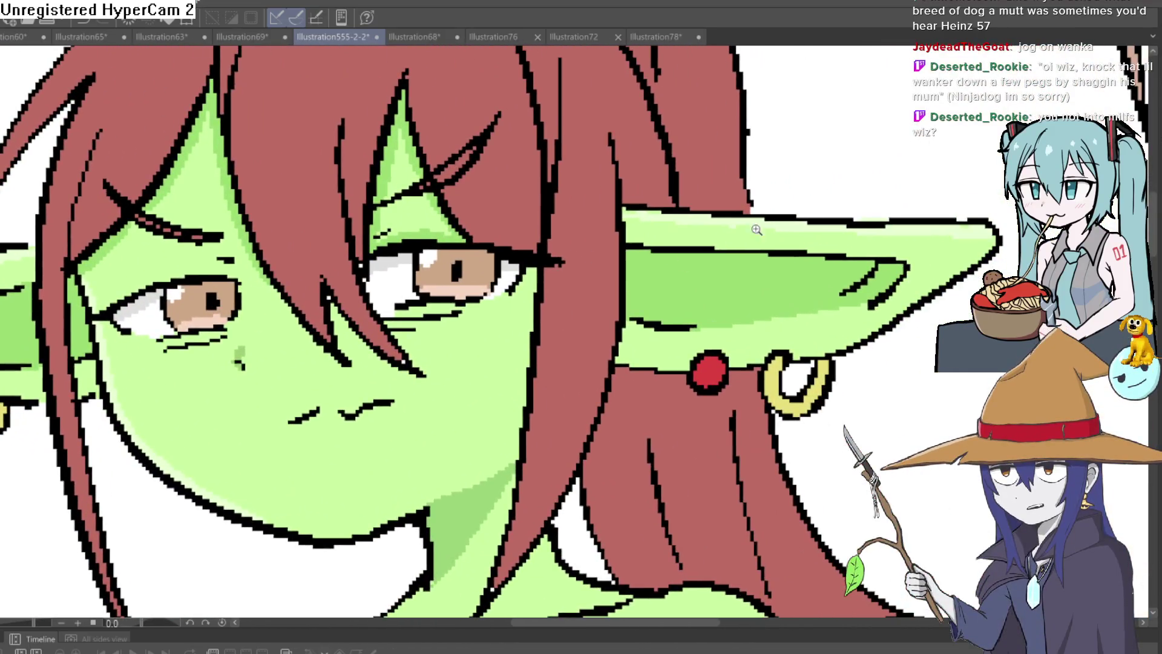
scroll(960, 182, "down", 5)
mouse_move(961, 182)
left_mouse_down()
mouse_move(817, 242)
mouse_move(810, 302)
mouse_move(788, 258)
left_mouse_up()
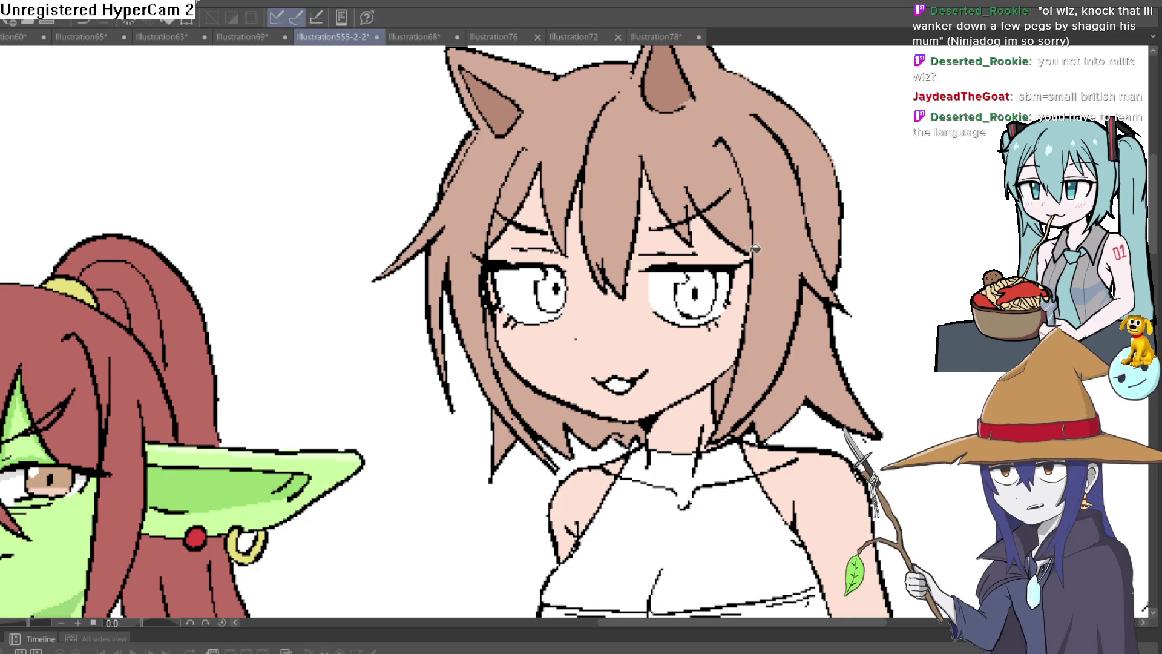
left_click_drag(715, 275, 699, 258)
scroll(698, 259, "up", 5)
left_click(666, 339)
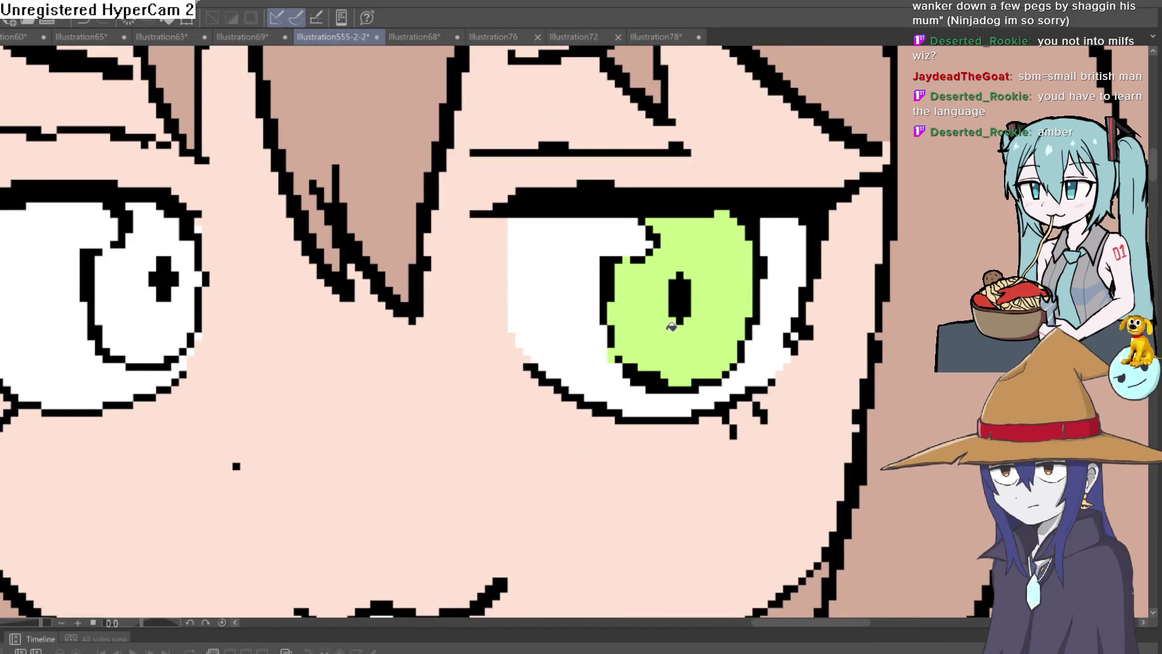
Step: Switch to enclosed-area fill and fill both of the cat girl's irises orange
key("e")
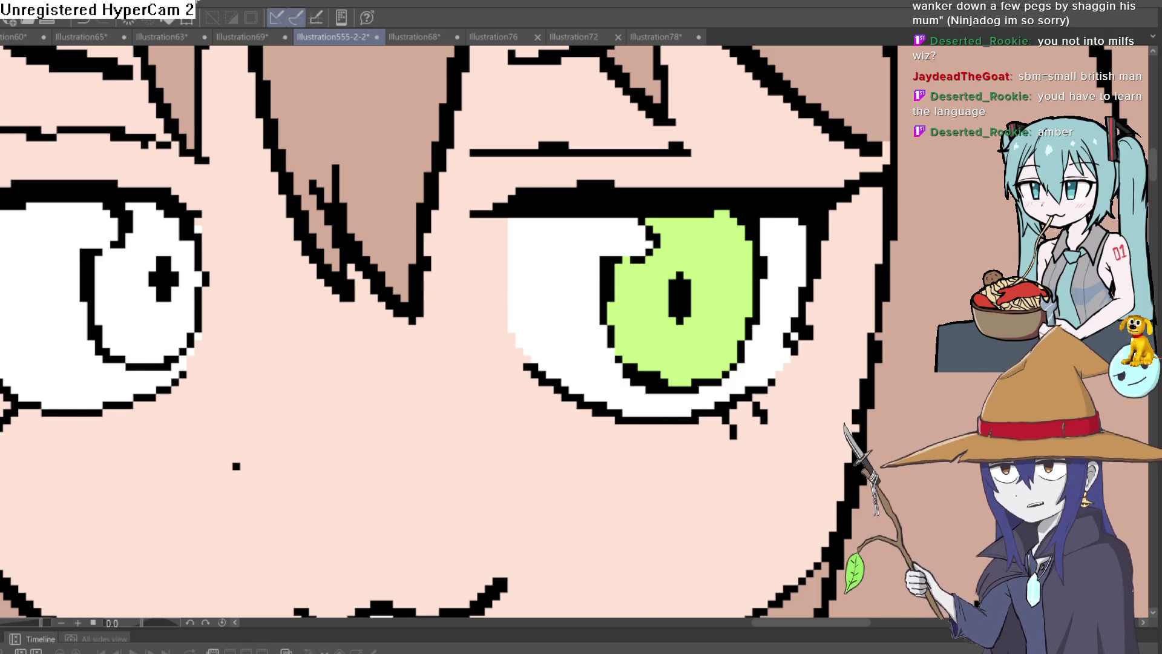
scroll(323, 341, "down", 5)
scroll(594, 325, "down", 5)
scroll(639, 262, "up", 2)
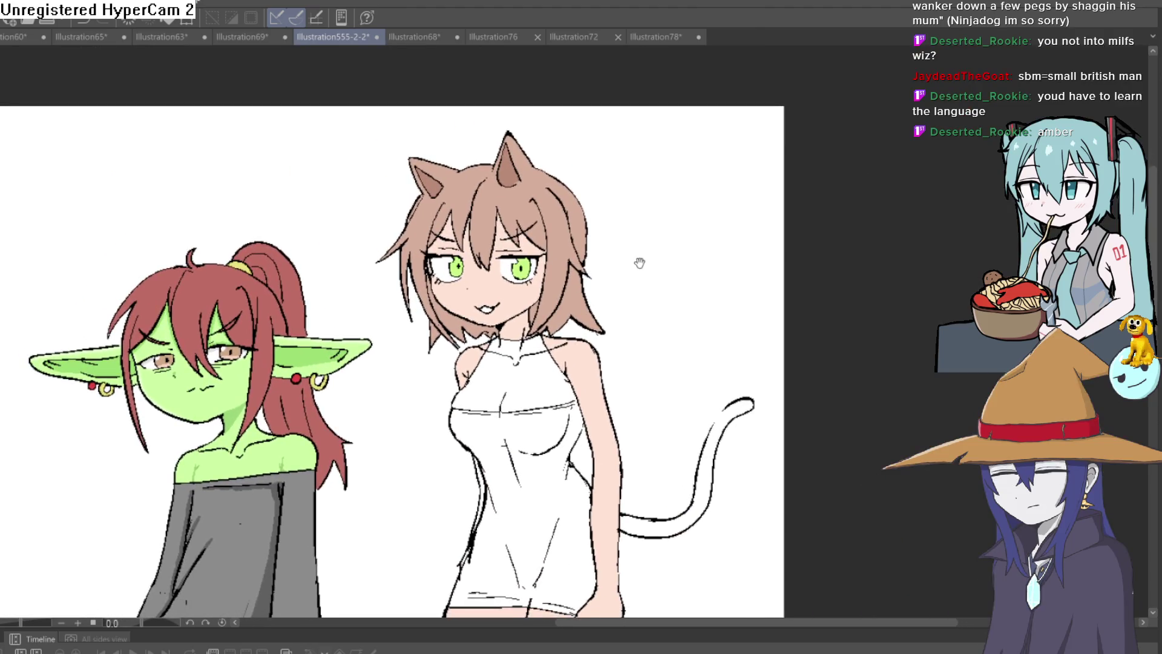
scroll(627, 234, "up", 2)
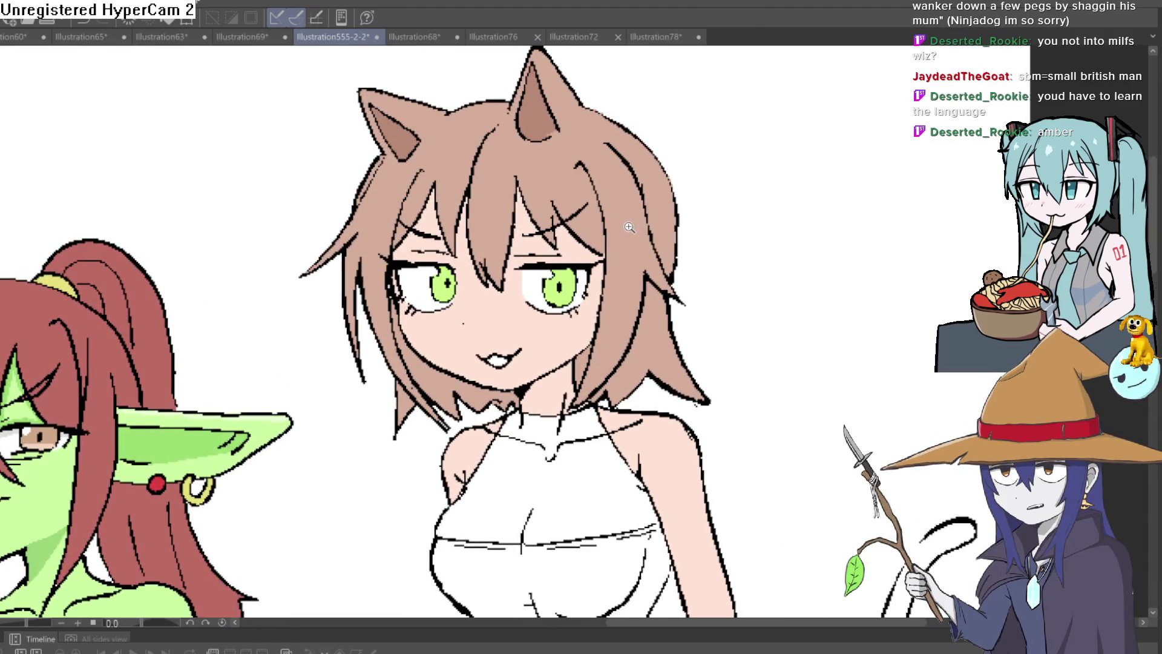
scroll(629, 229, "up", 5)
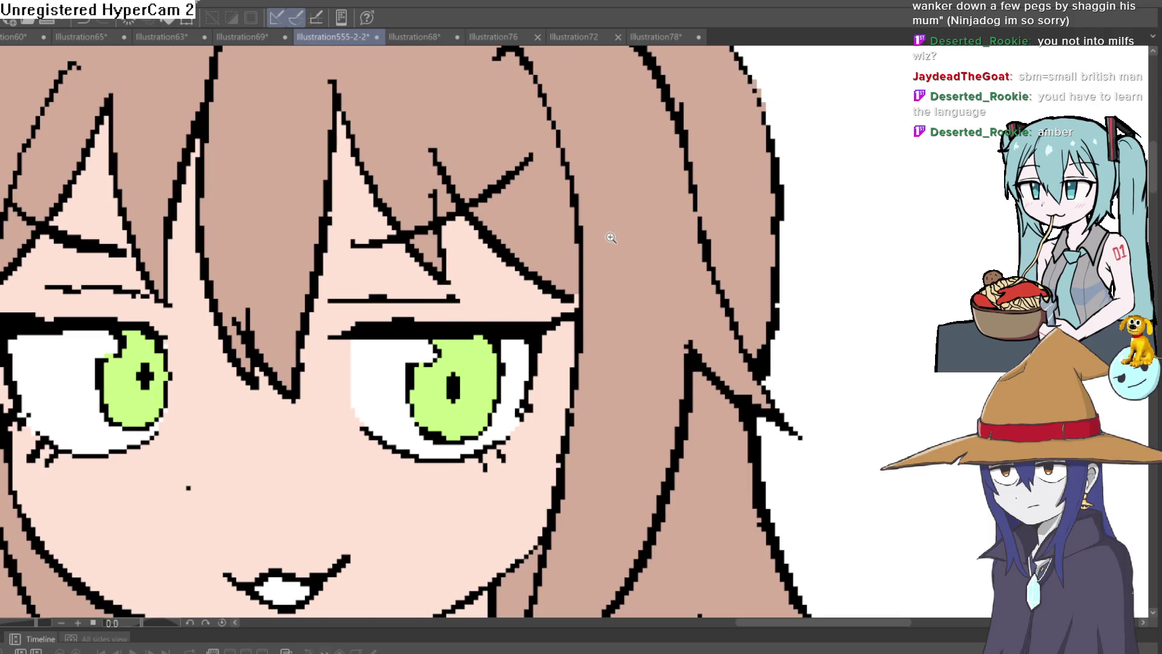
scroll(610, 235, "down", 1)
mouse_move(596, 246)
left_mouse_down()
mouse_move(595, 257)
mouse_move(628, 222)
left_mouse_up()
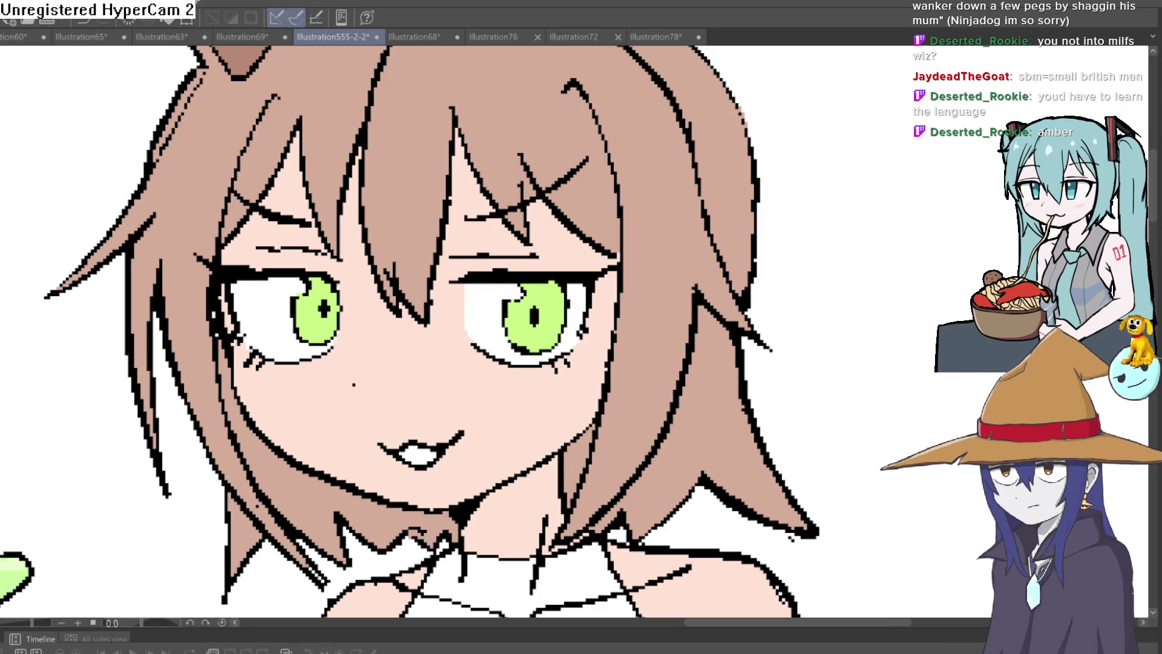
left_click(532, 307)
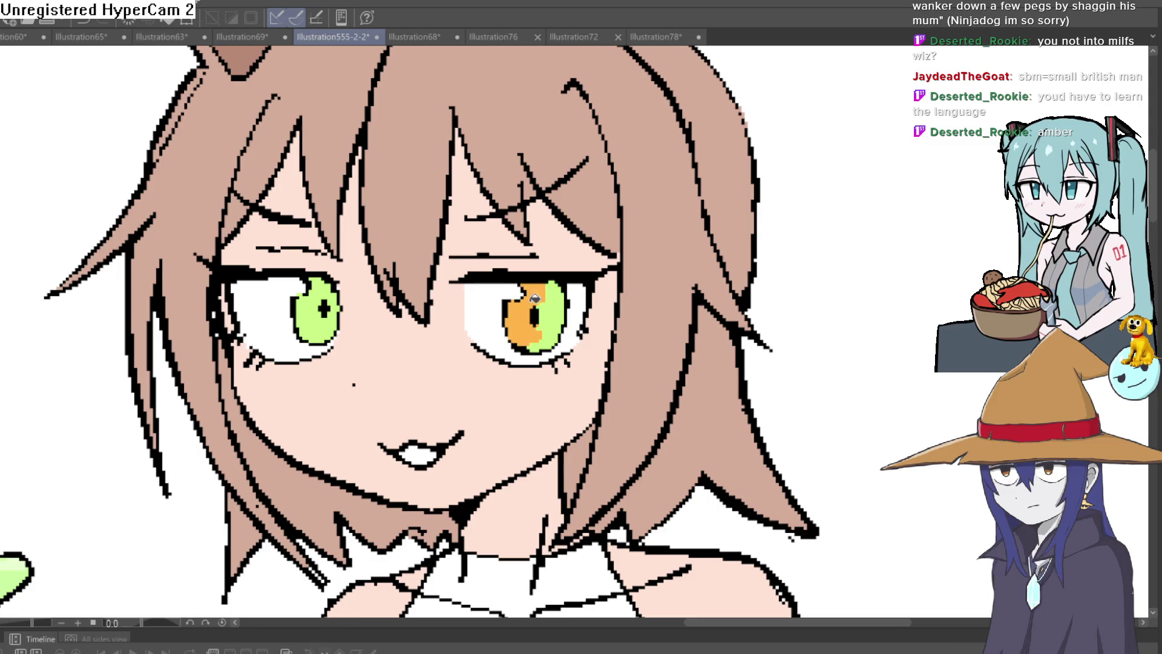
left_click(316, 310)
Step: Fit the whole illustration in view, then zoom in close on the cat girl's eye
key("ctrl+0")
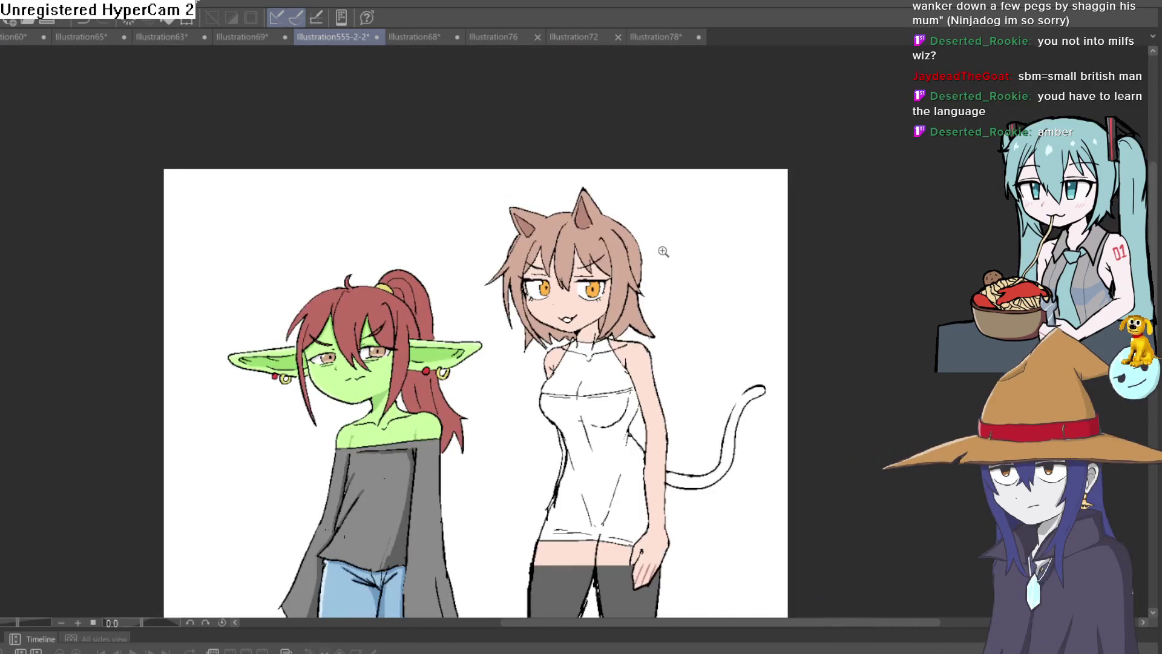
left_click(552, 273)
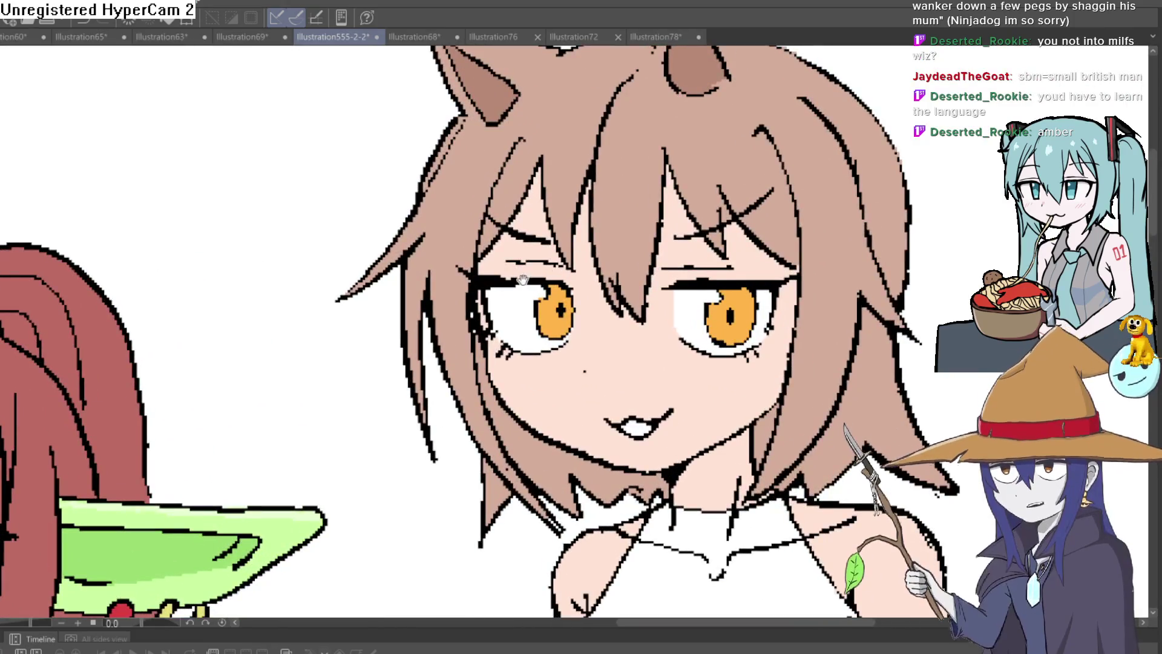
left_click(523, 261)
left_click(570, 272)
left_click(569, 272)
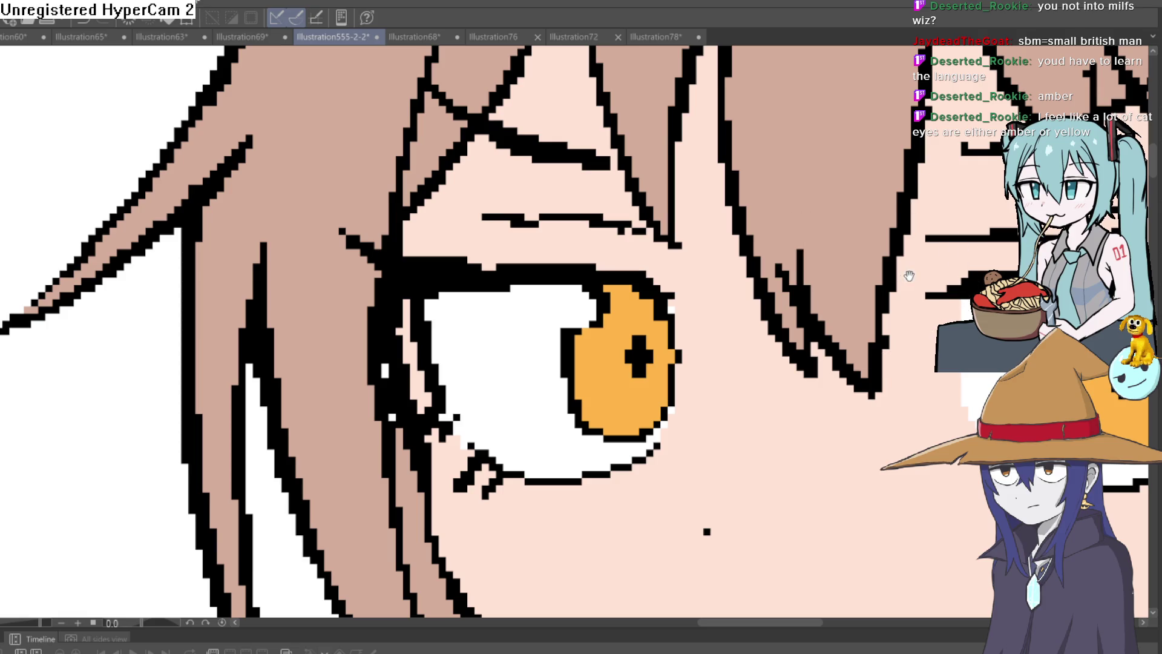
scroll(672, 215, "down", 5)
scroll(672, 215, "down", 4)
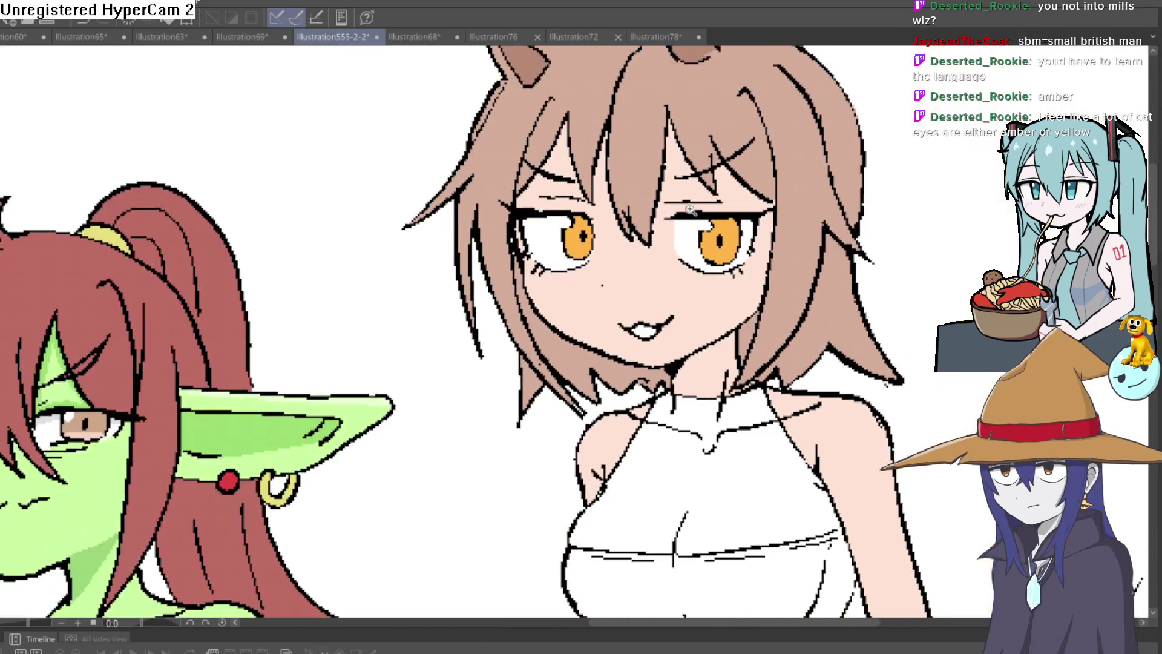
scroll(696, 176, "up", 4)
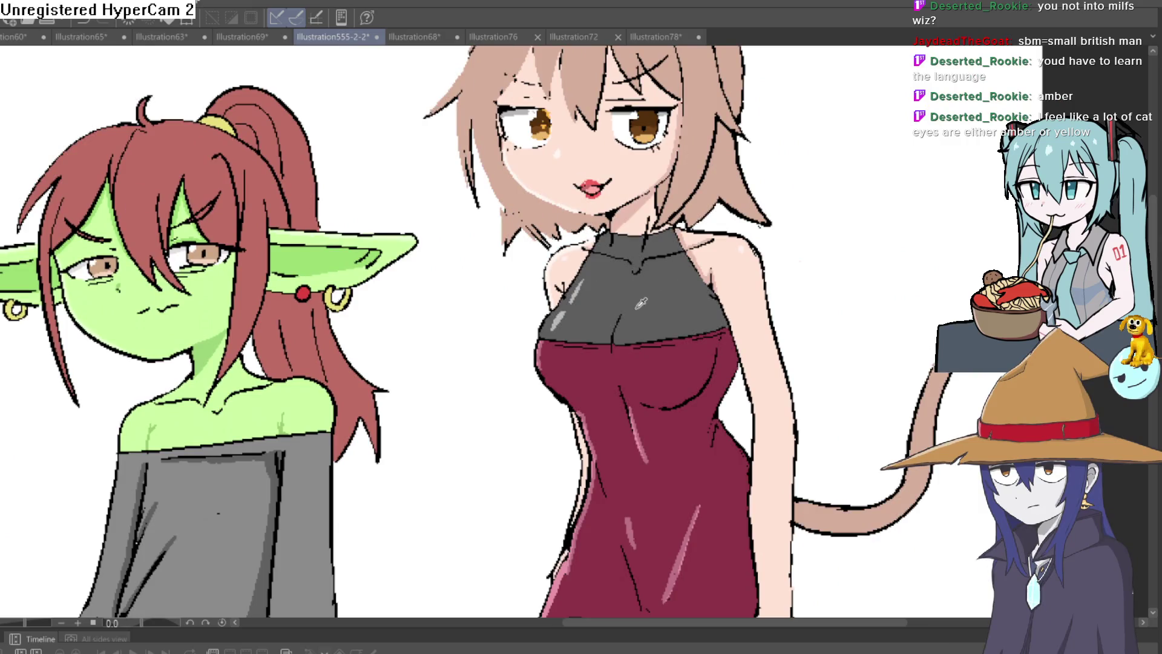
scroll(691, 279, "down", 3)
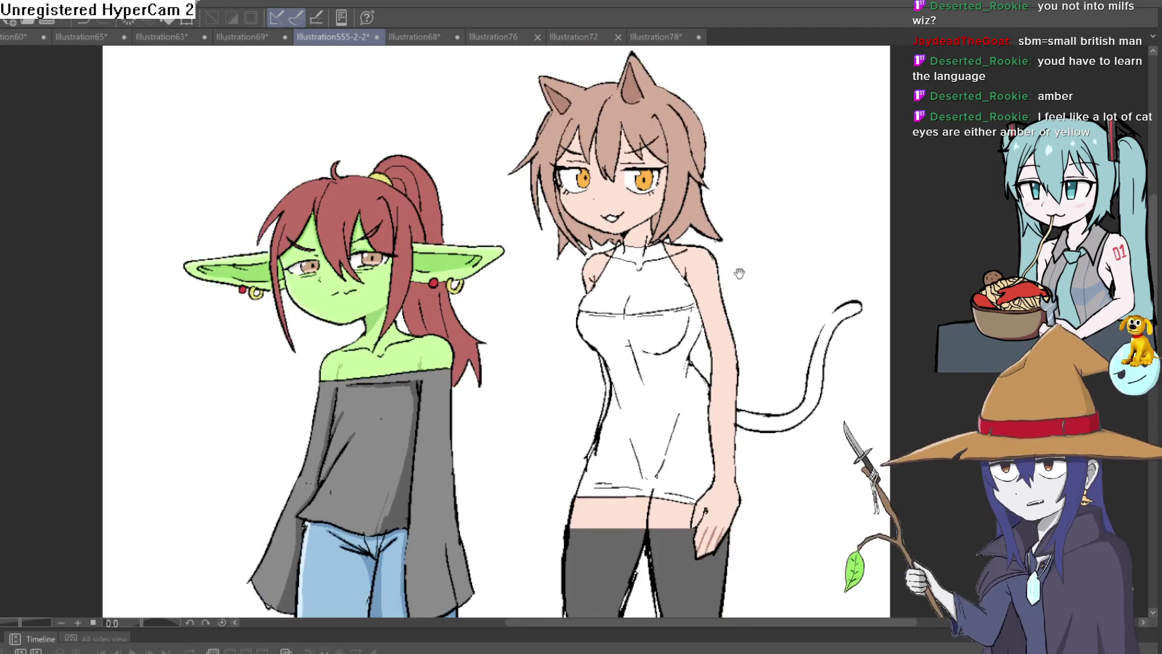
scroll(793, 301, "down", 2)
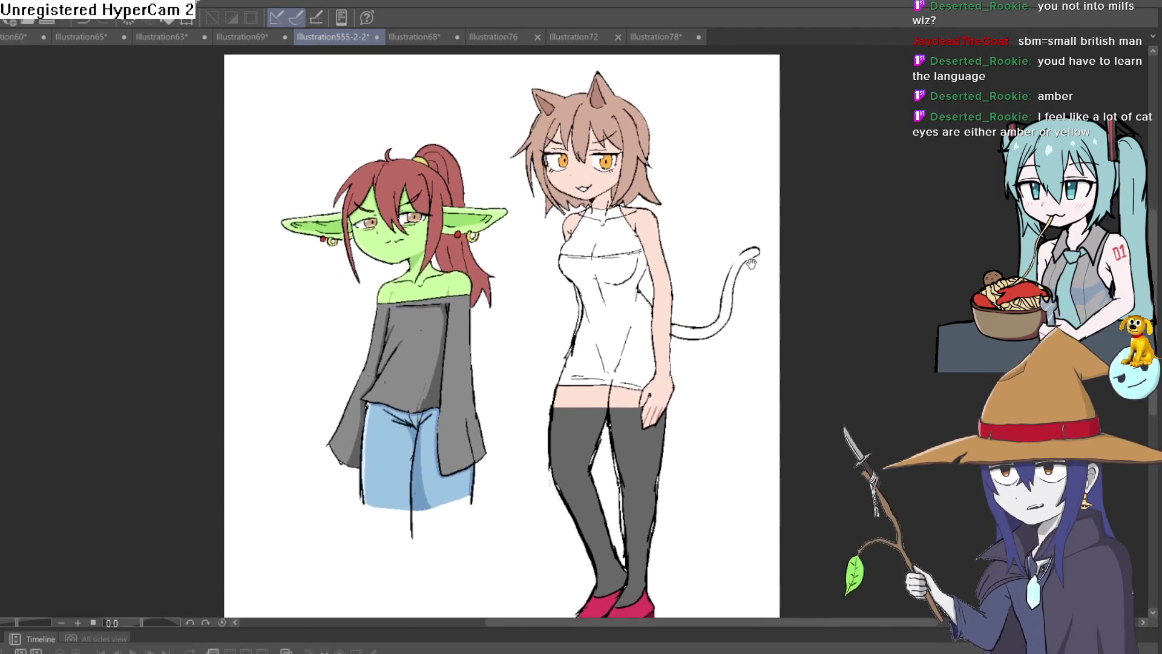
left_click_drag(746, 243, 747, 250)
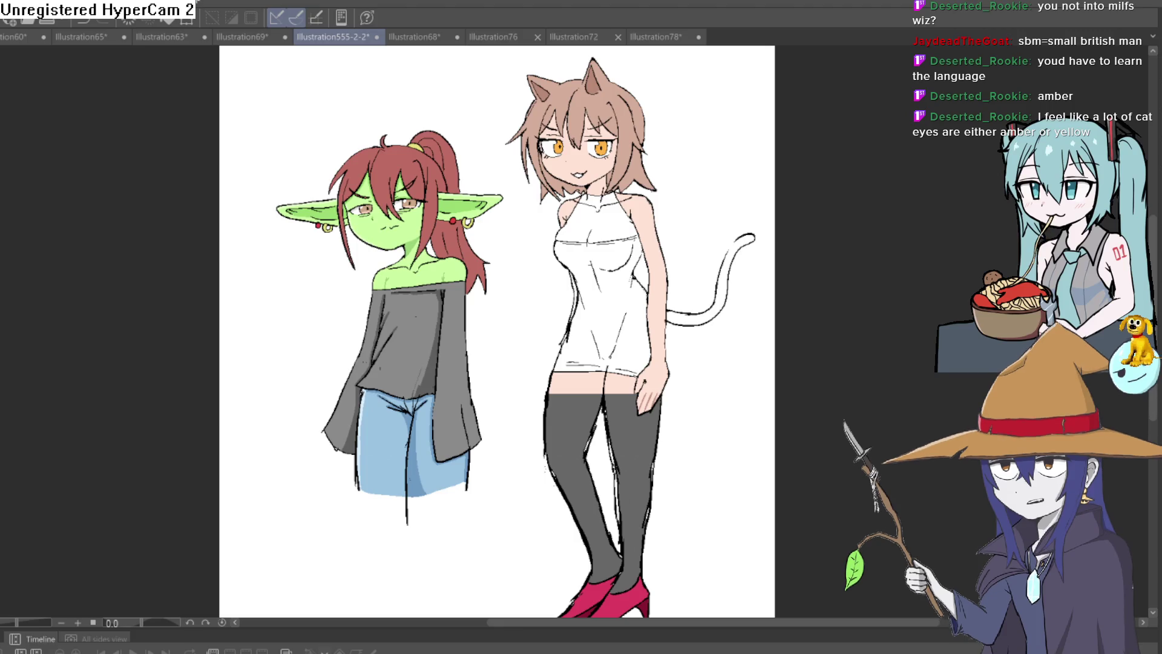
scroll(560, 332, "up", 2)
key("h")
key("h")
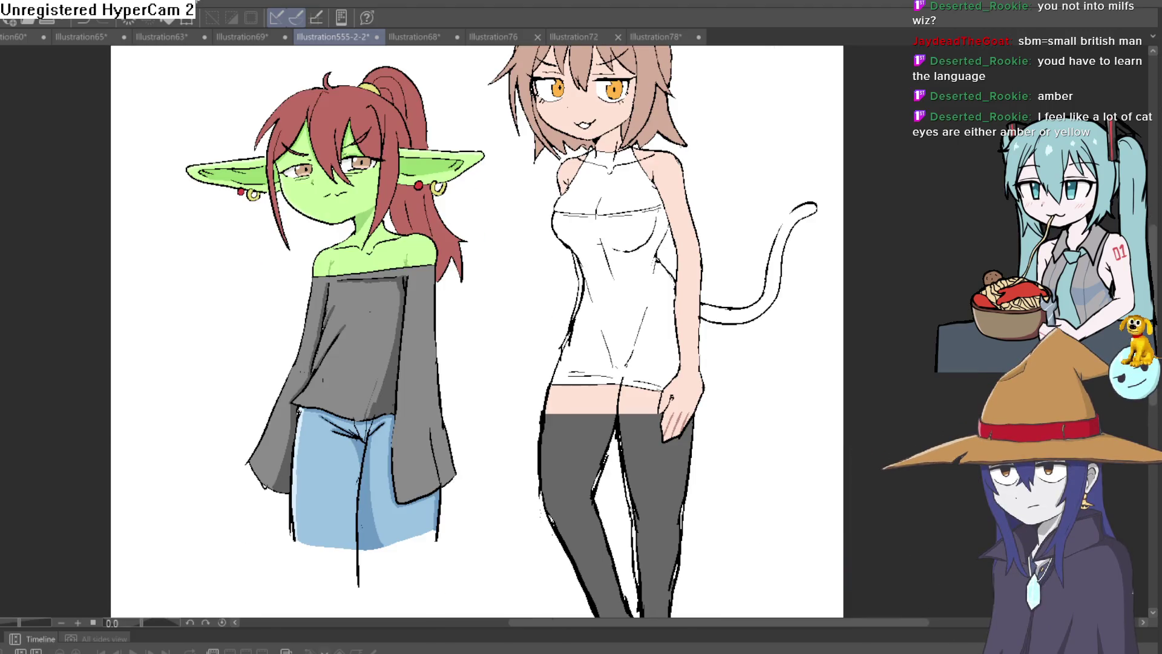
left_click_drag(818, 193, 787, 142)
scroll(783, 208, "down", 1)
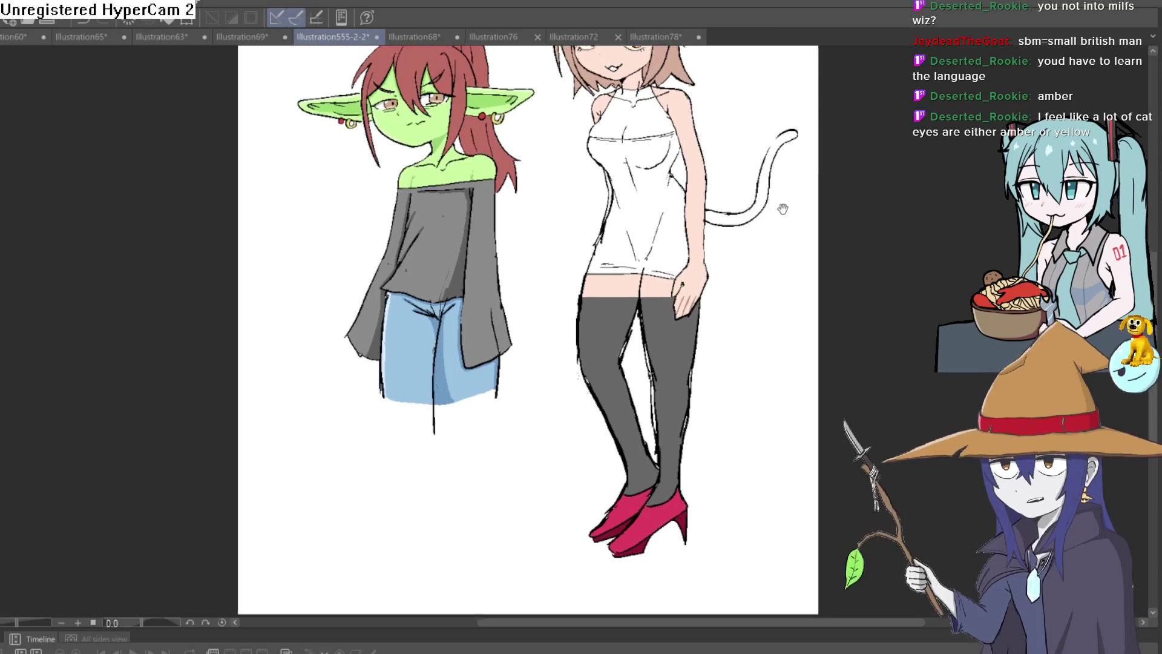
scroll(763, 206, "up", 2)
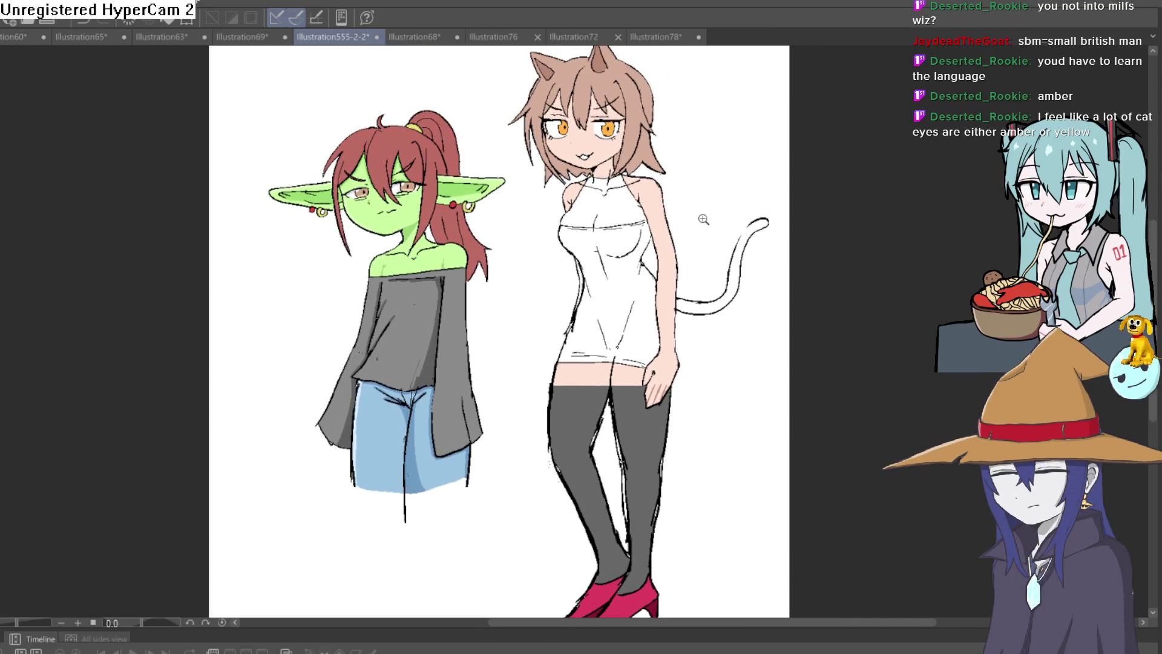
Step: Compare against the earlier garment colours, then fill the top and both neck-side areas grey
scroll(703, 219, "up", 5)
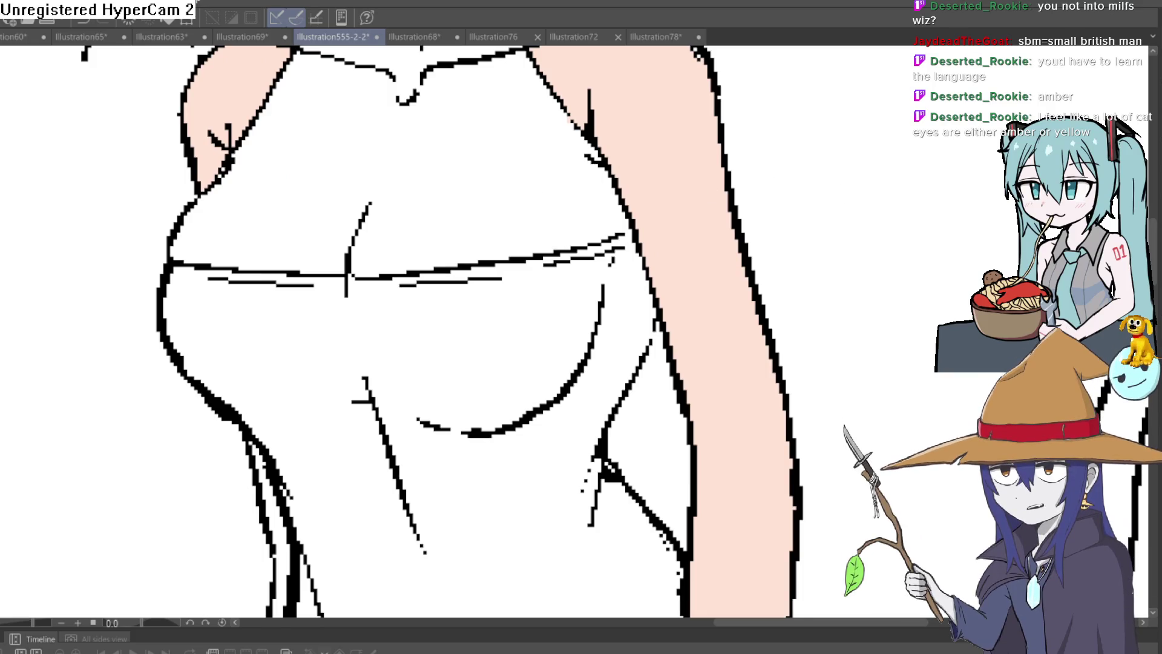
key("ctrl+z")
key("ctrl+y")
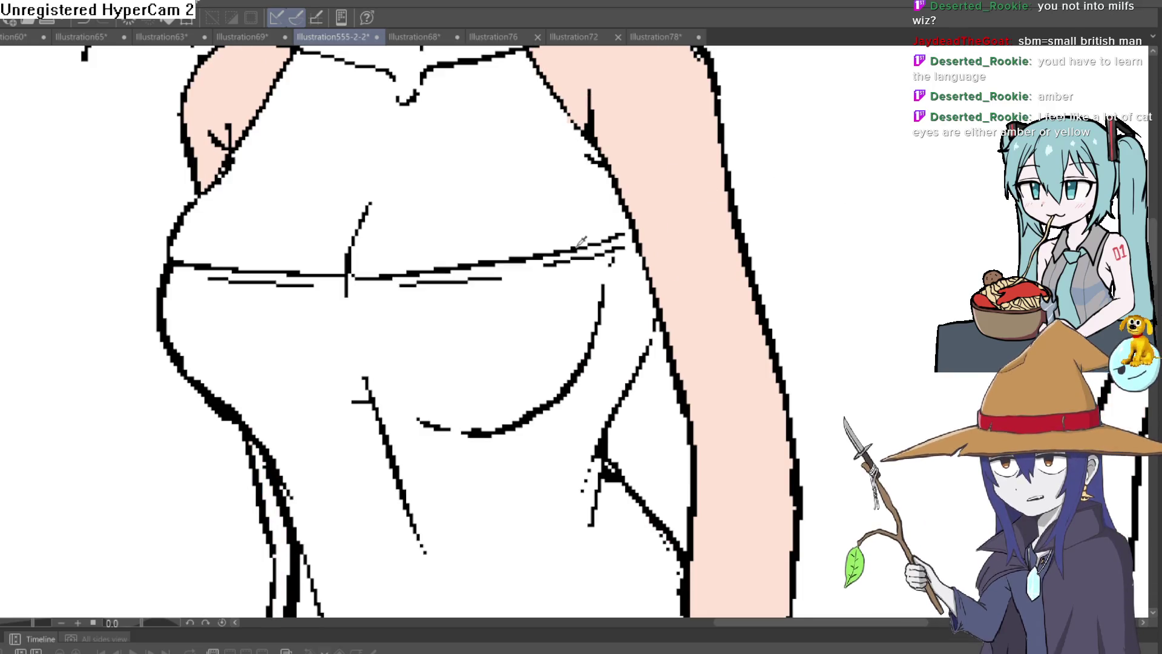
left_click(543, 161)
left_click_drag(543, 161, 542, 349)
left_click(424, 218)
left_click(406, 223)
scroll(406, 223, "down", 5)
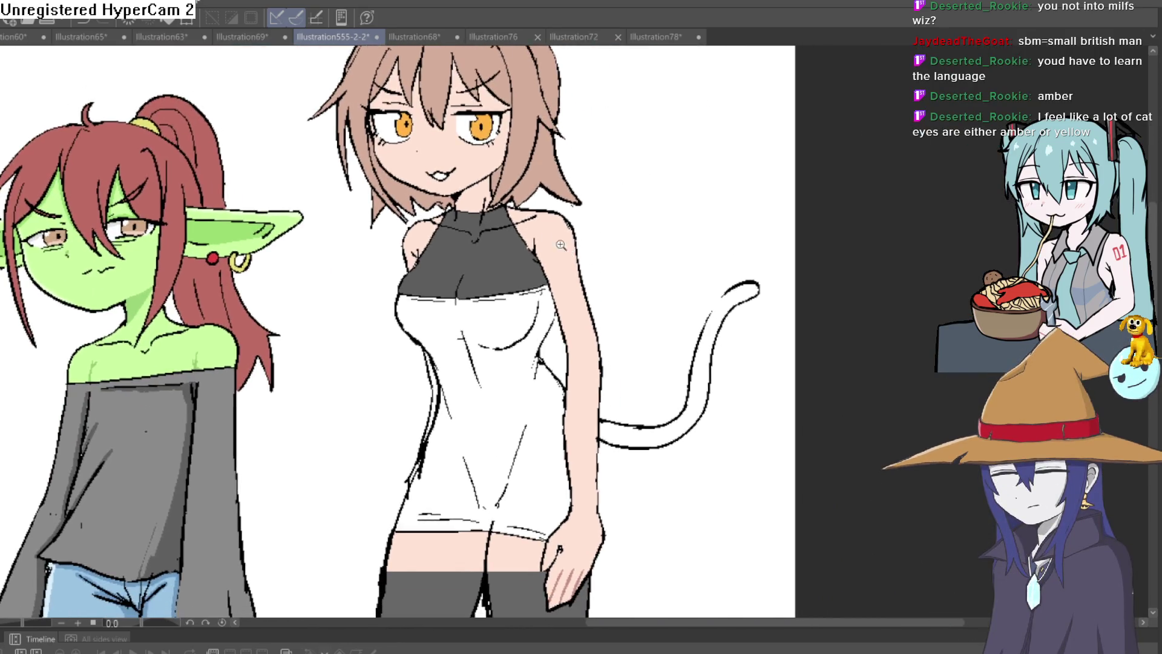
scroll(562, 245, "up", 5)
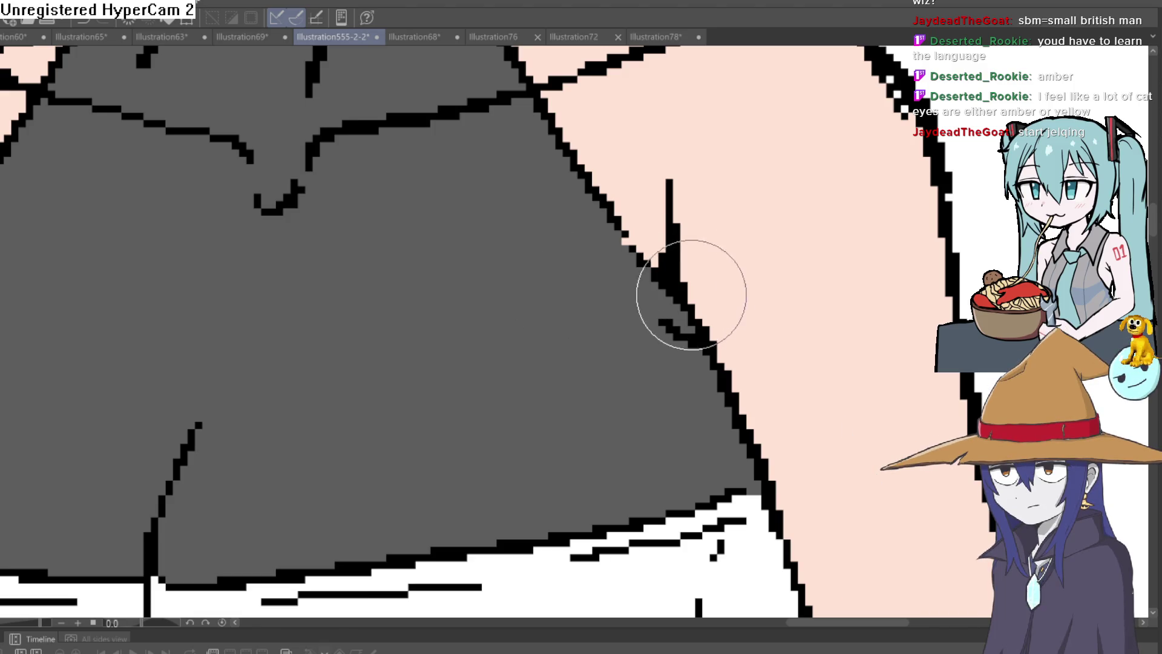
Step: Compare with the earlier maroon dress colours, then fill the white dress maroon
scroll(628, 302, "down", 1)
scroll(705, 309, "up", 1)
scroll(706, 308, "down", 5)
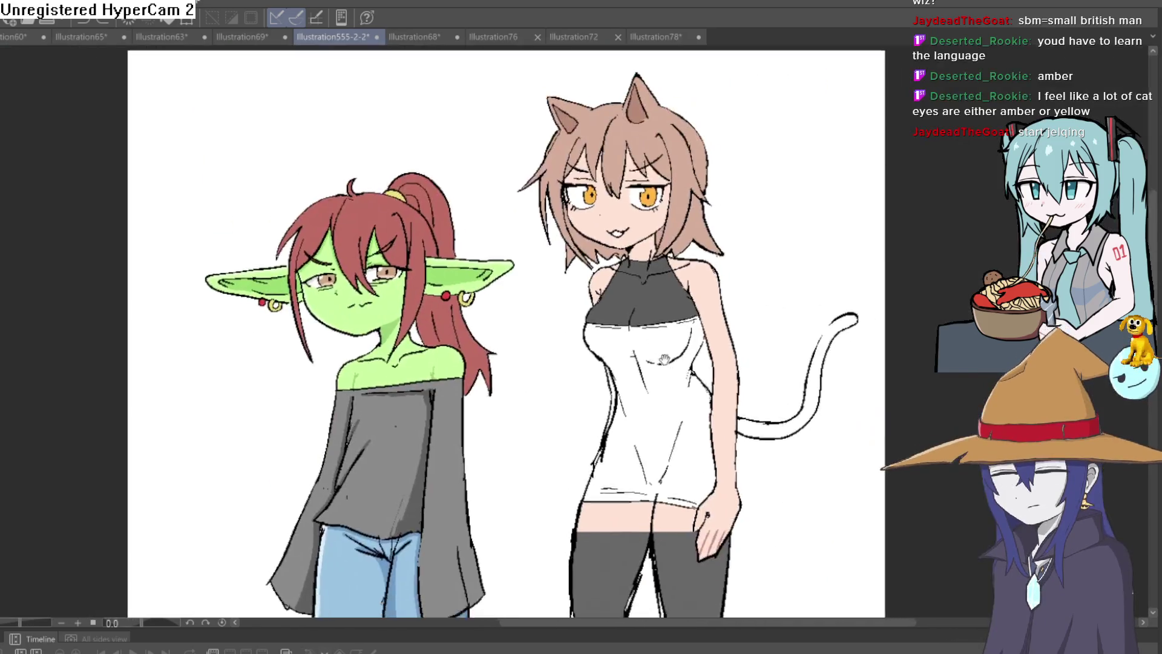
scroll(639, 274, "up", 2)
key("ctrl+z")
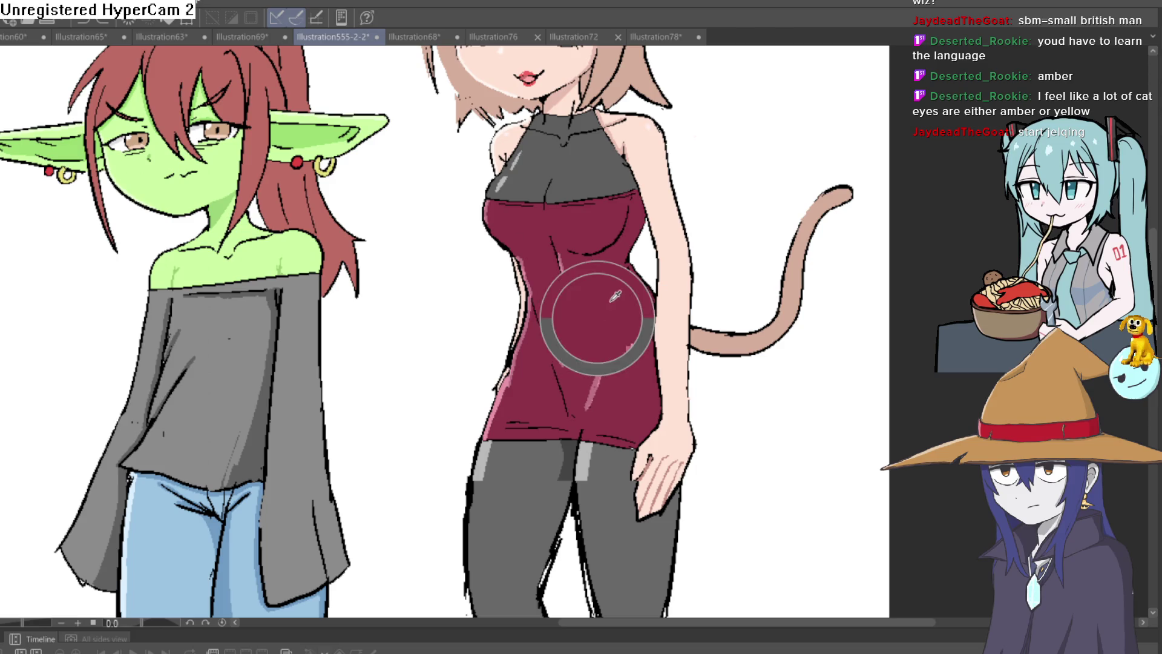
key("ctrl+y")
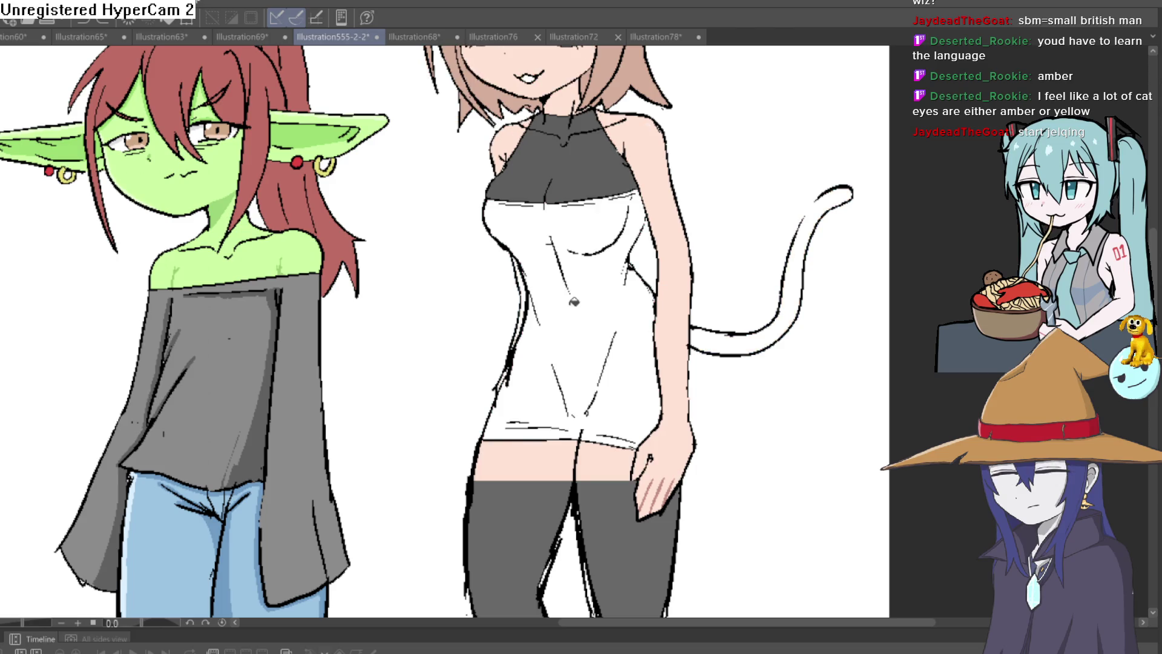
left_click(558, 284)
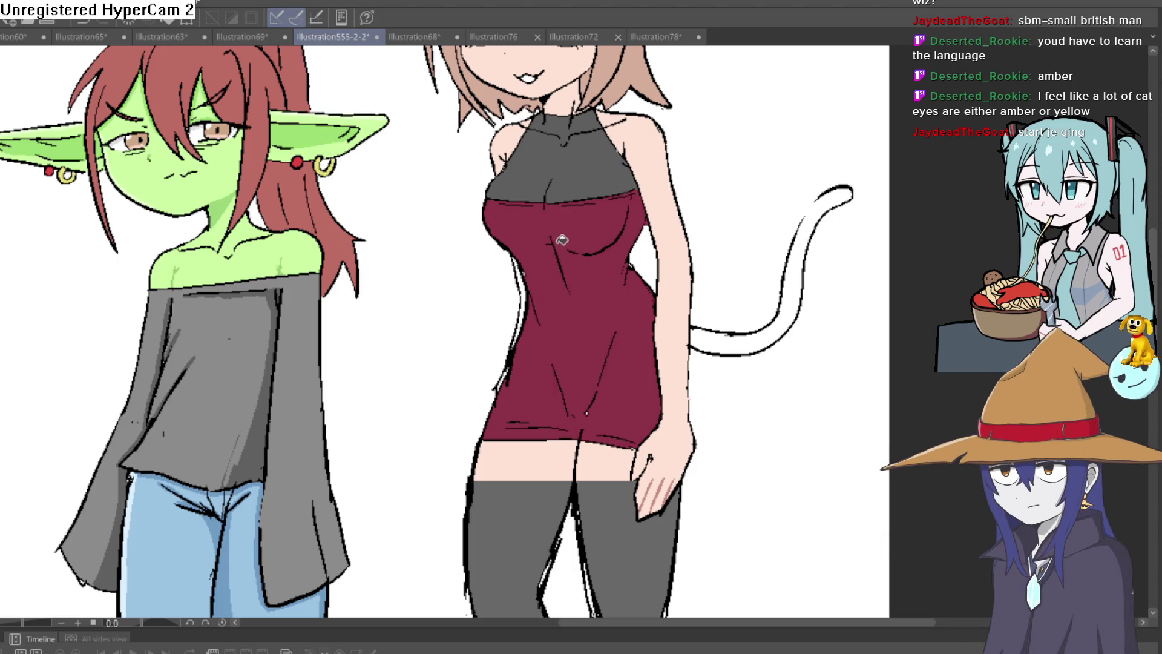
Step: Fill the white gaps along the arm outline with skin colour and bring the dress and hand back into view
scroll(562, 240, "up", 5)
scroll(545, 279, "up", 1)
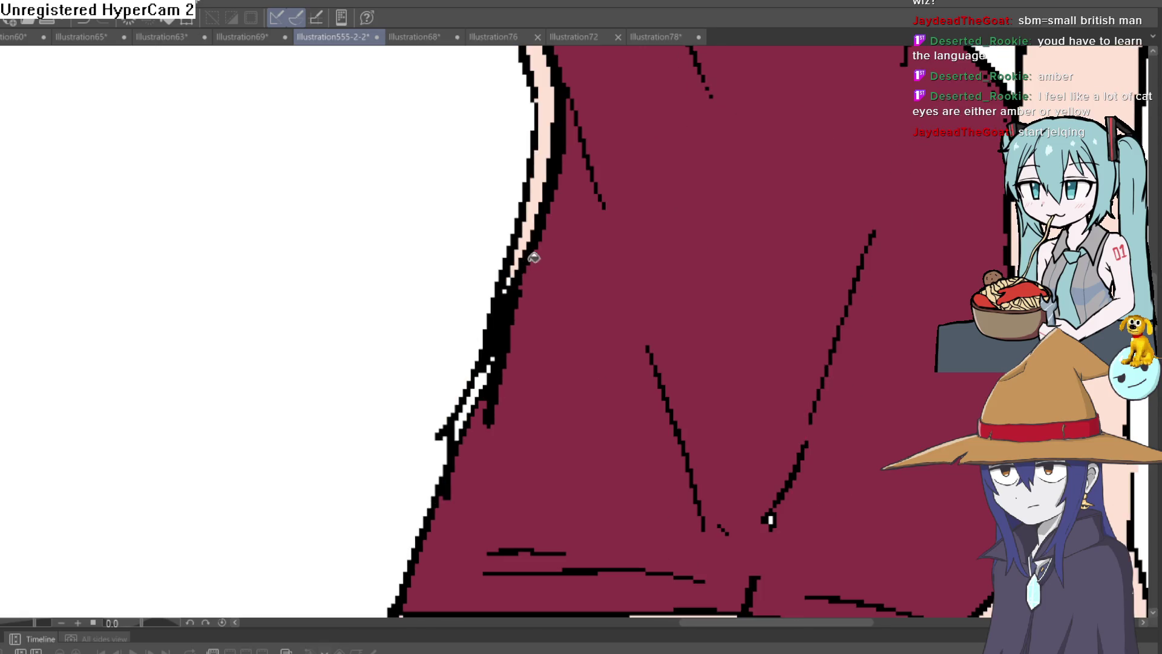
left_click(487, 378)
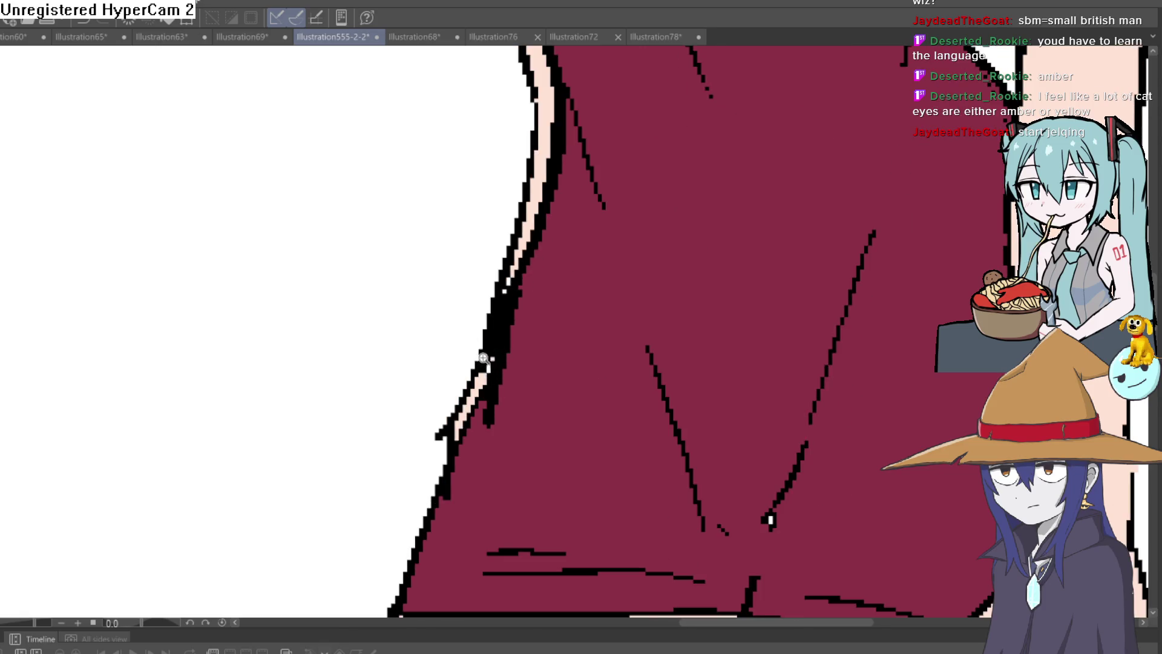
scroll(497, 356, "up", 2)
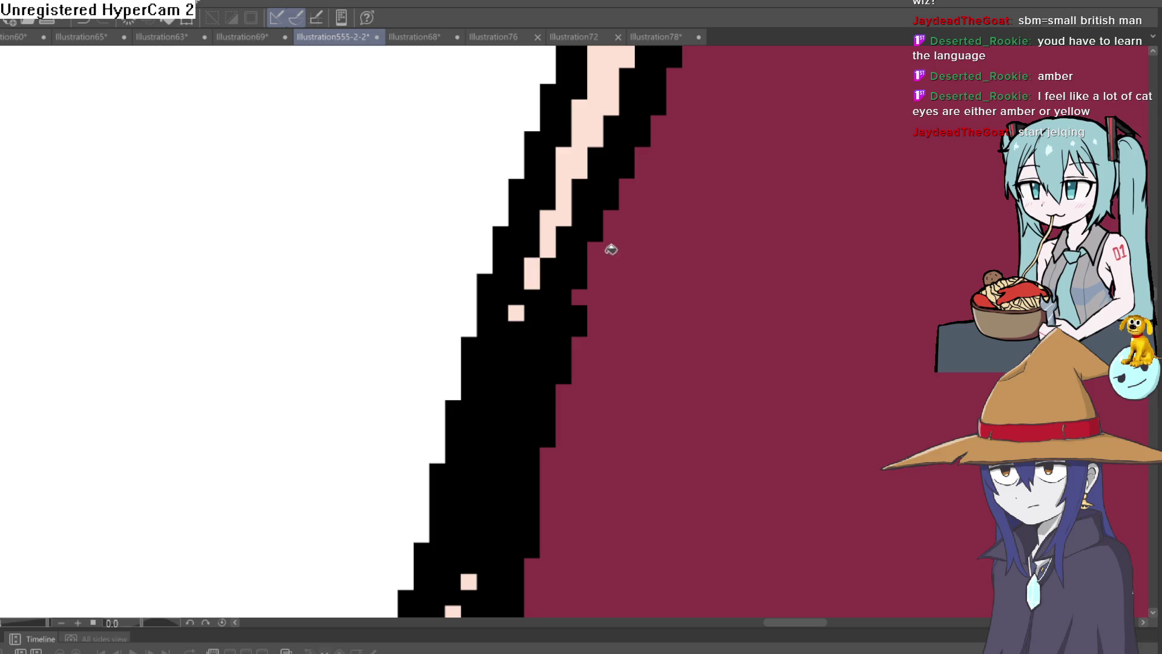
scroll(611, 246, "down", 5)
mouse_move(949, 285)
left_mouse_down()
mouse_move(576, 122)
mouse_move(618, 310)
mouse_move(642, 327)
left_mouse_up()
scroll(636, 258, "down", 4)
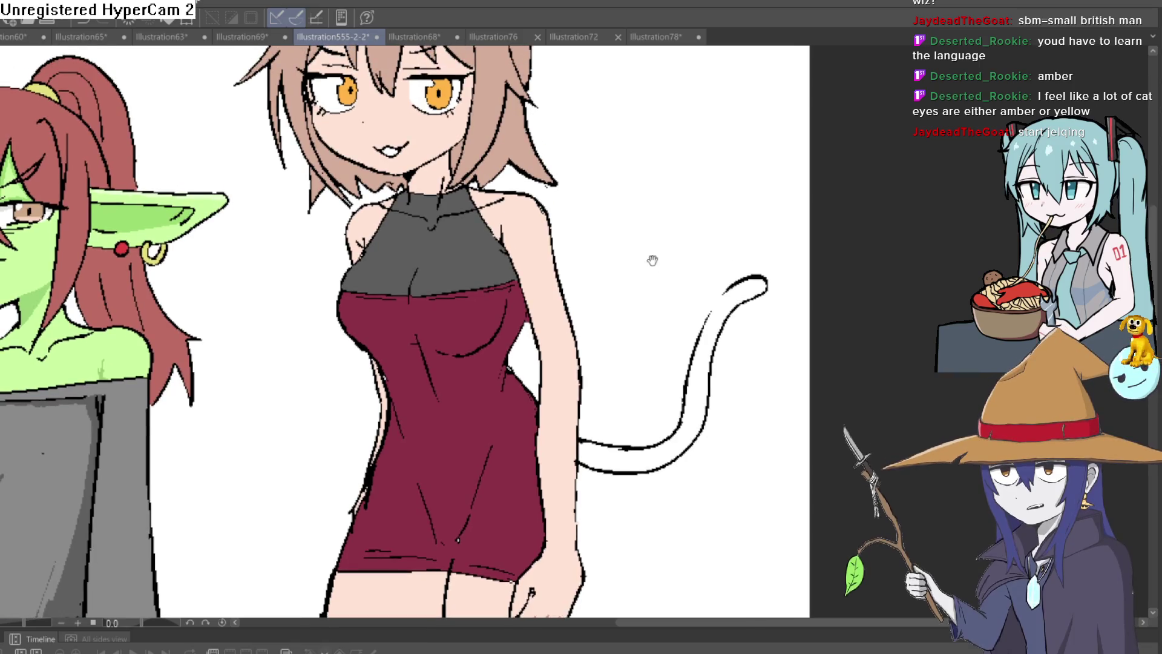
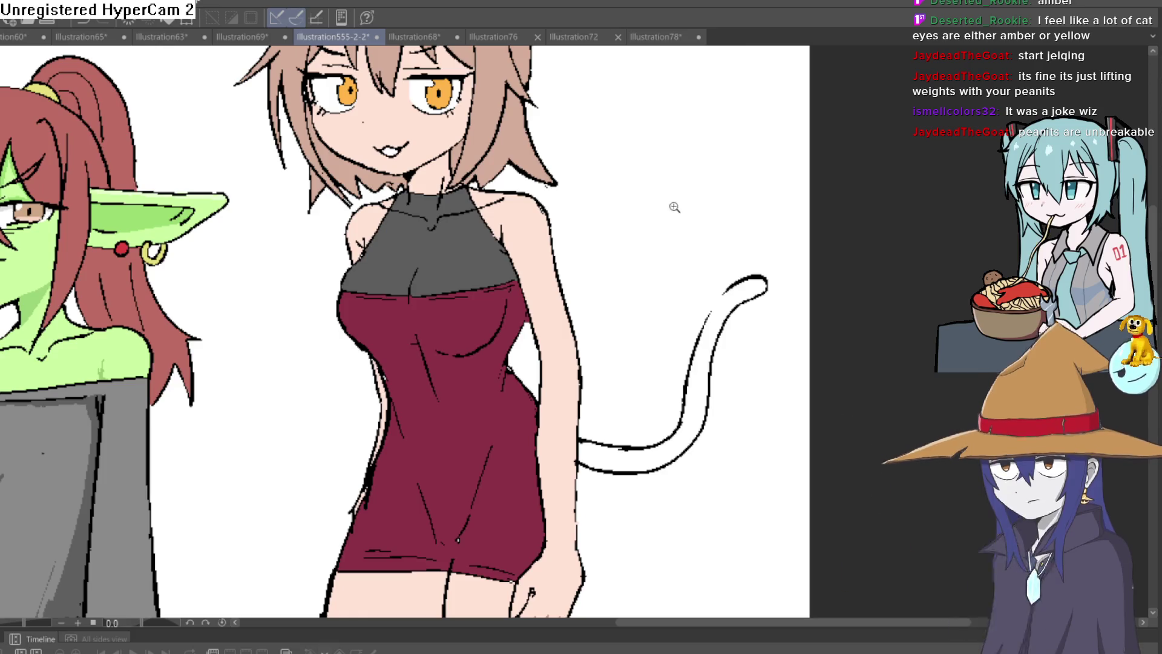
Step: Try filling the cat girl's tail, then undo the fill that leaked into the background
key("ctrl+0")
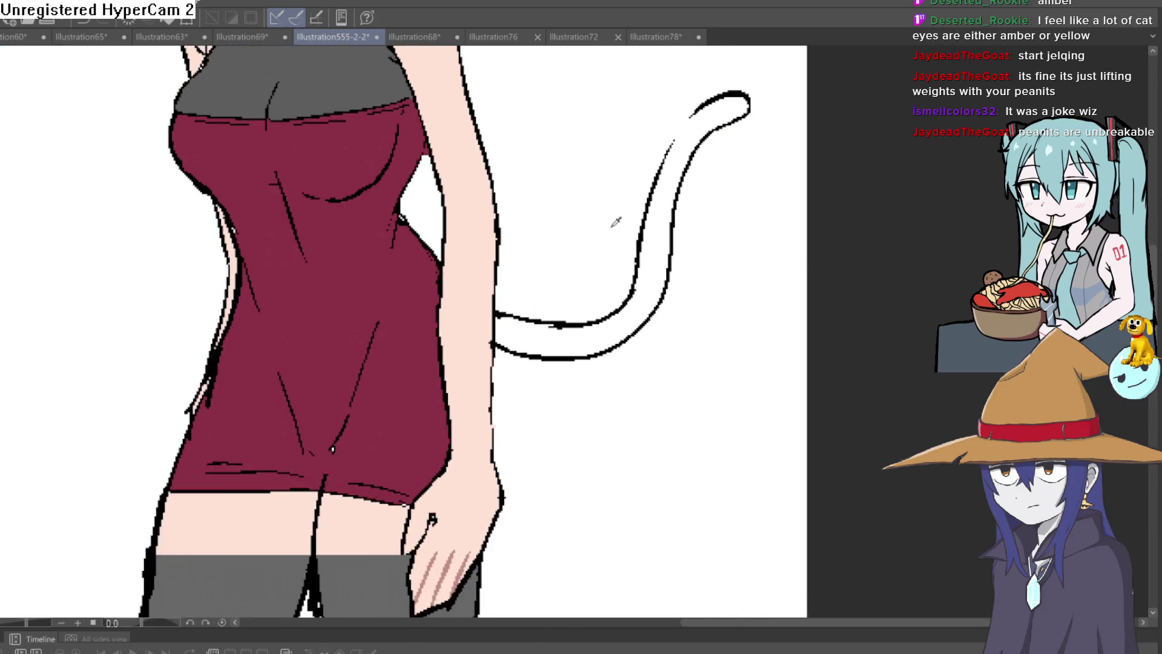
scroll(567, 235, "up", 5)
left_click(624, 309)
key("ctrl+z")
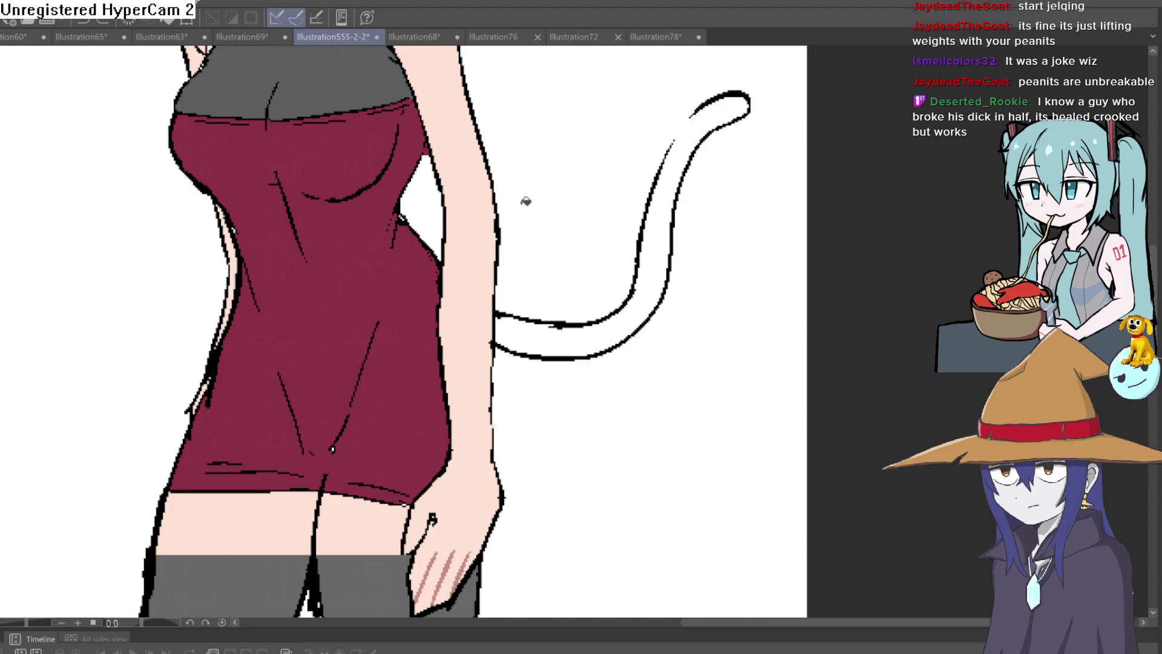
Step: Draw a pen stroke sealing the gap at the tail tip and fill the tail tan
key("p")
left_click_drag(670, 146, 694, 112)
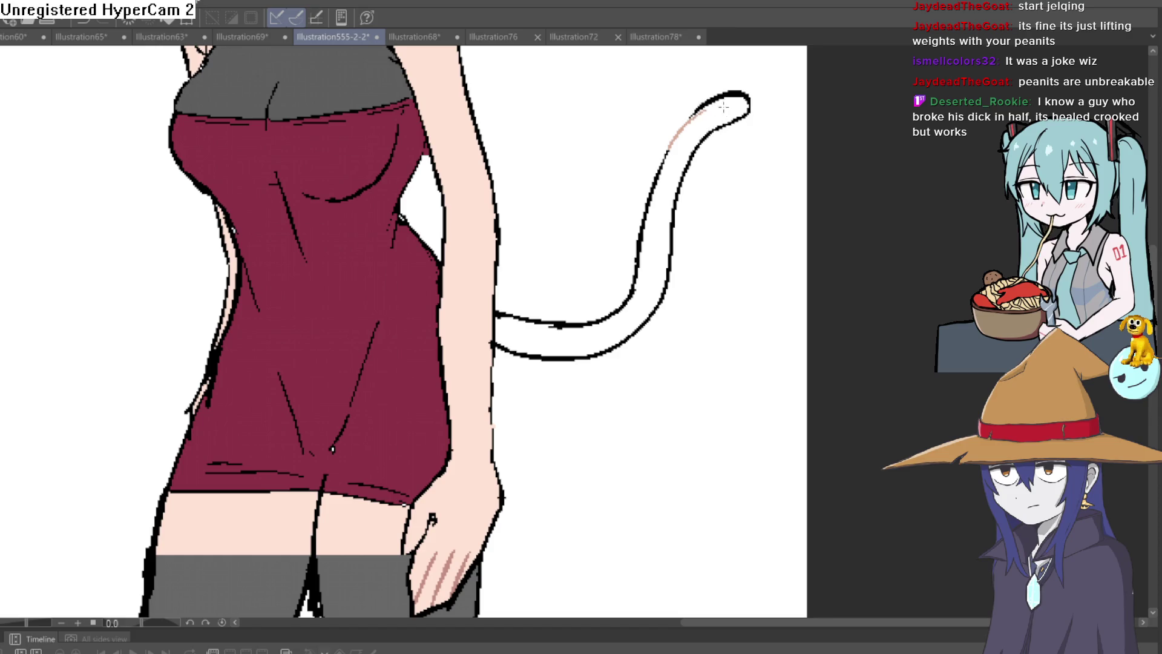
left_click(724, 112)
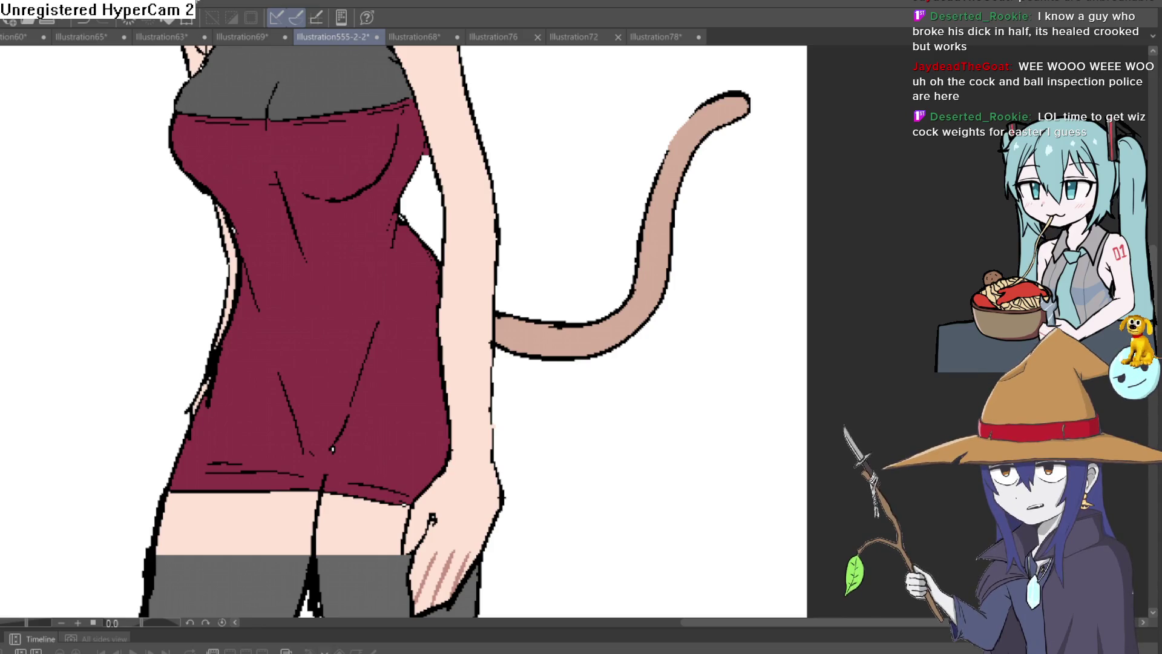
Step: Flood the remaining tail tip with the same tan as the hair
left_click(339, 348)
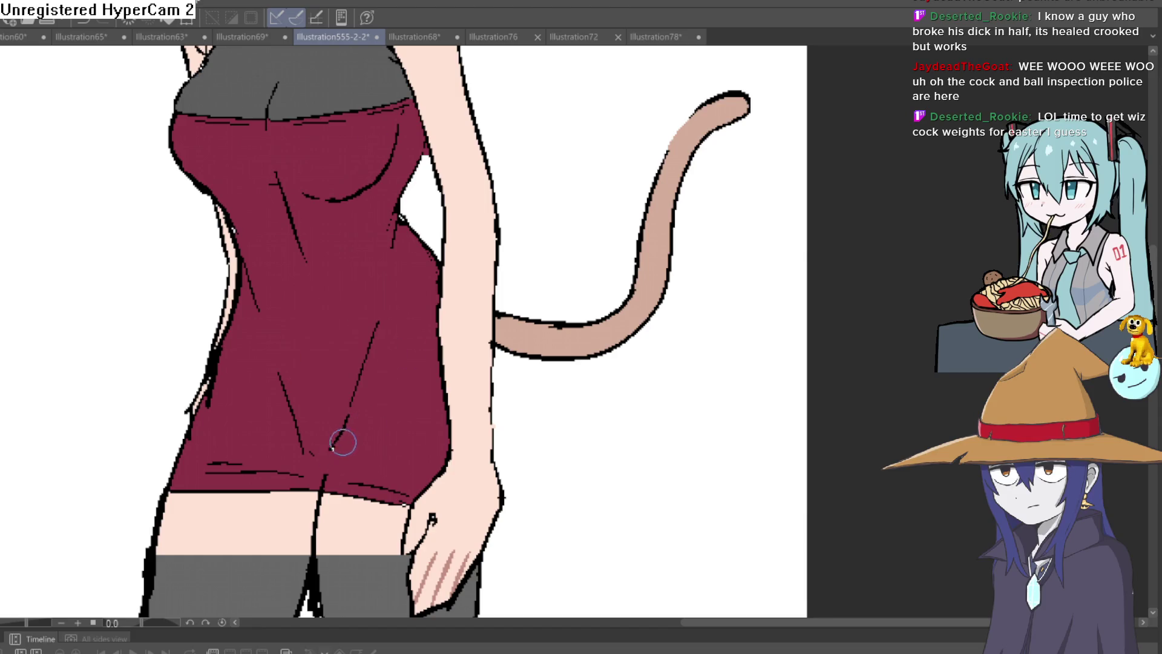
Step: Add a short line at the maroon dress's waist edge and pan up toward the head
left_click_drag(395, 222, 392, 245)
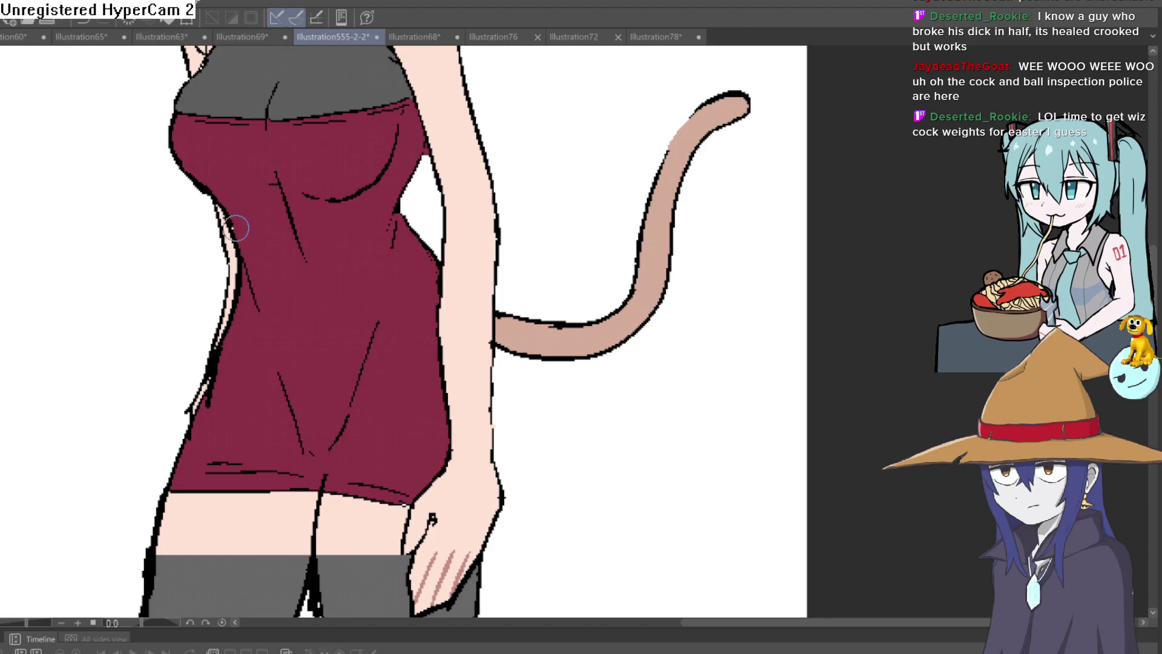
scroll(467, 156, "down", 2)
left_click_drag(472, 255, 488, 399)
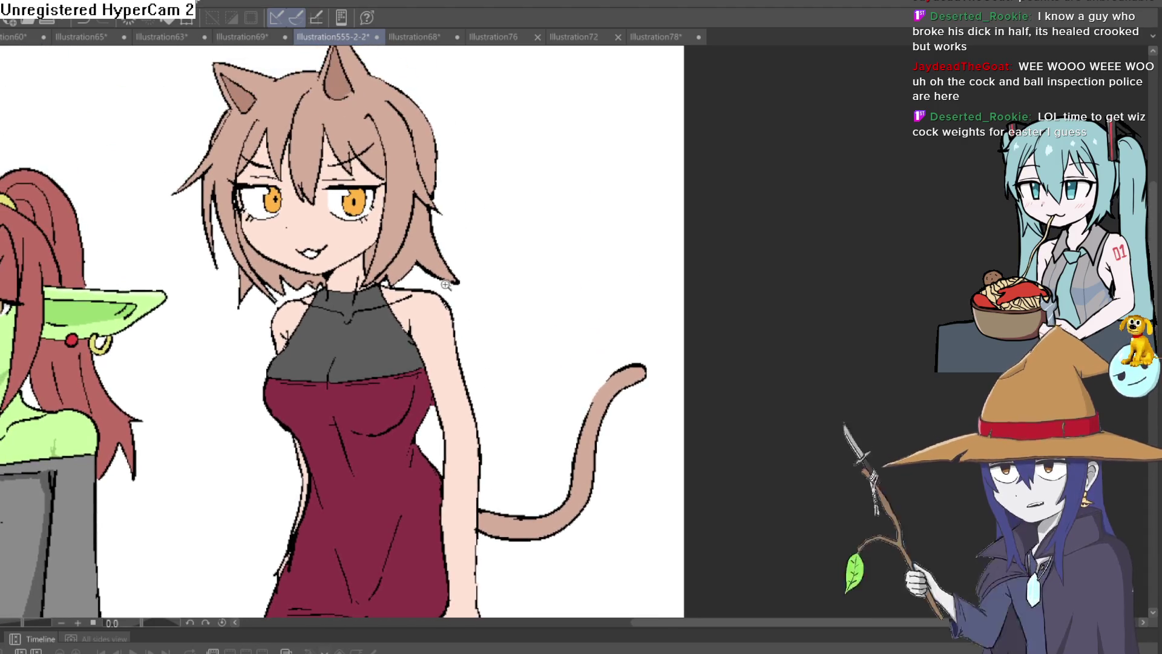
Step: Sample a colour from the cat girl's right eye
scroll(452, 212, "up", 2)
scroll(453, 212, "down", 1)
scroll(453, 212, "down", 1)
scroll(453, 212, "up", 1)
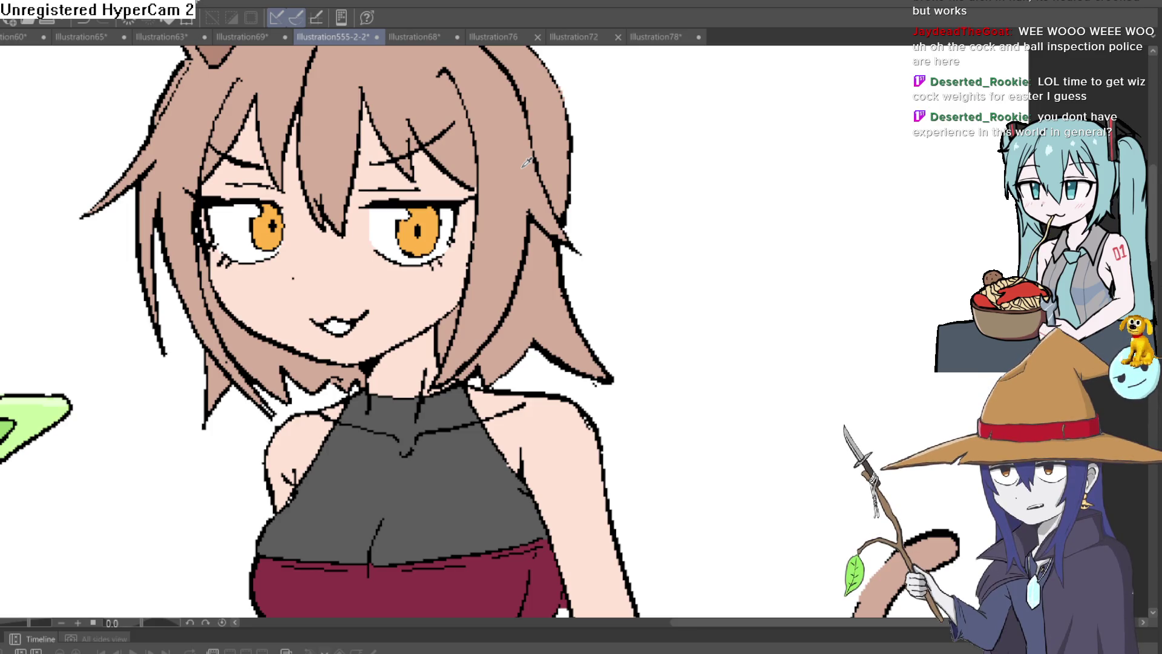
left_click(414, 226)
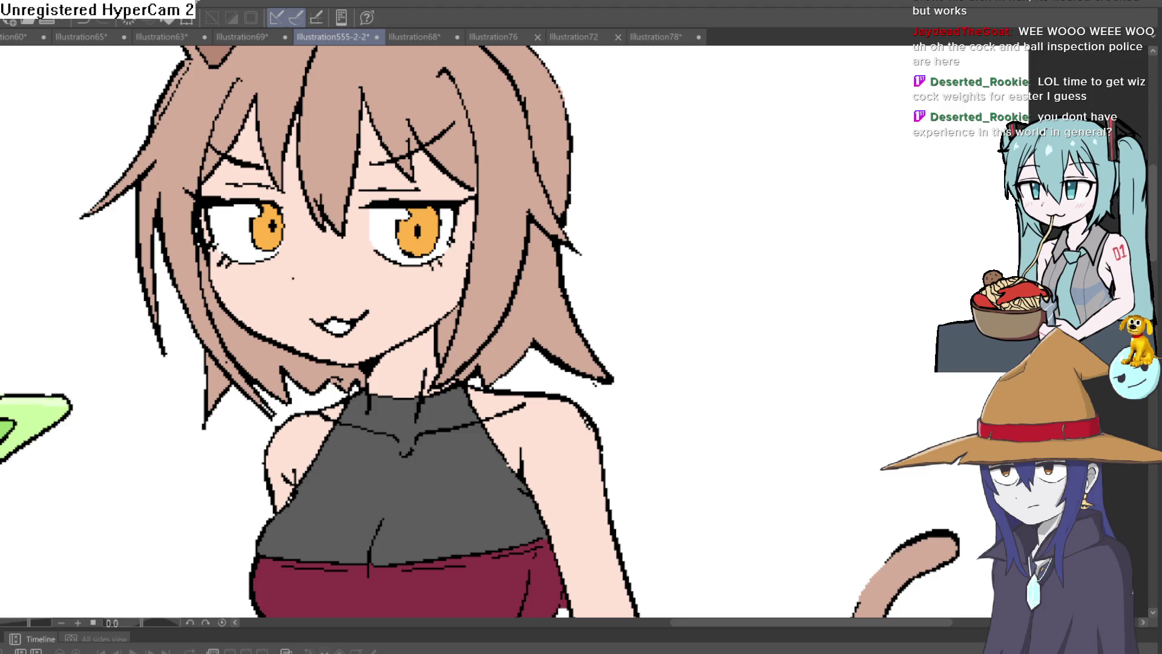
Step: Paint and fill light-yellow highlights across the lower right and left irises
scroll(418, 230, "up", 5)
mouse_move(417, 258)
left_mouse_down()
mouse_move(506, 232)
mouse_move(517, 209)
mouse_move(494, 246)
mouse_move(500, 280)
mouse_move(415, 260)
mouse_move(492, 260)
left_mouse_up()
left_click_drag(397, 304, 894, 227)
left_click_drag(442, 142, 387, 155)
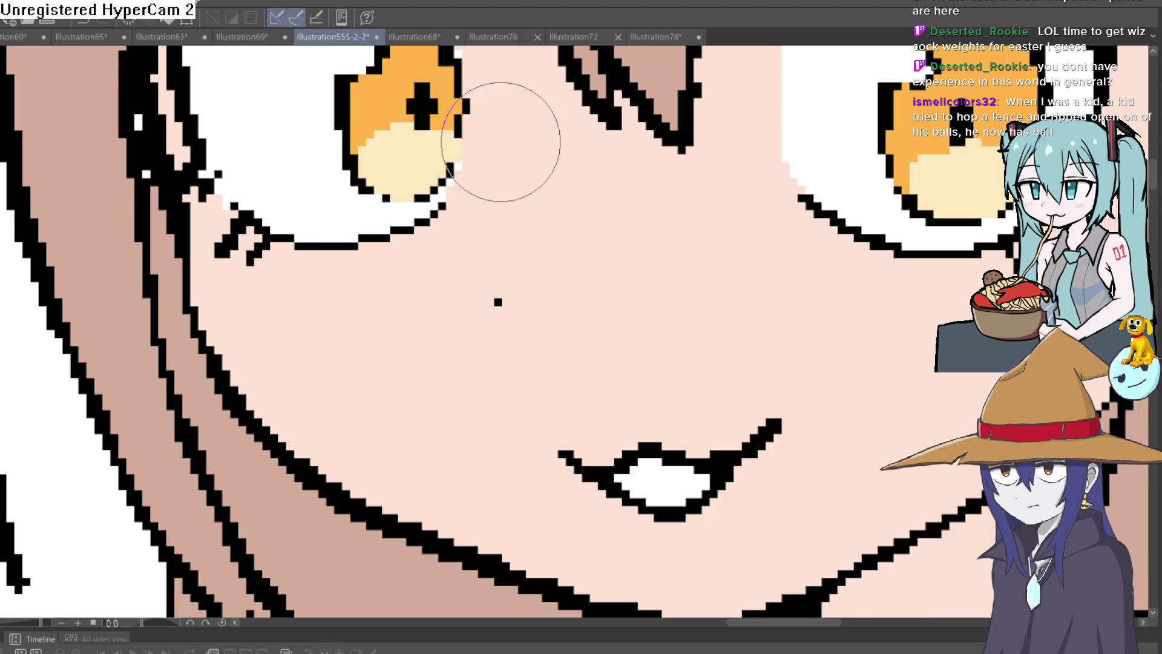
scroll(587, 152, "down", 5)
mouse_move(639, 140)
left_mouse_down()
mouse_move(467, 188)
mouse_move(478, 172)
left_mouse_up()
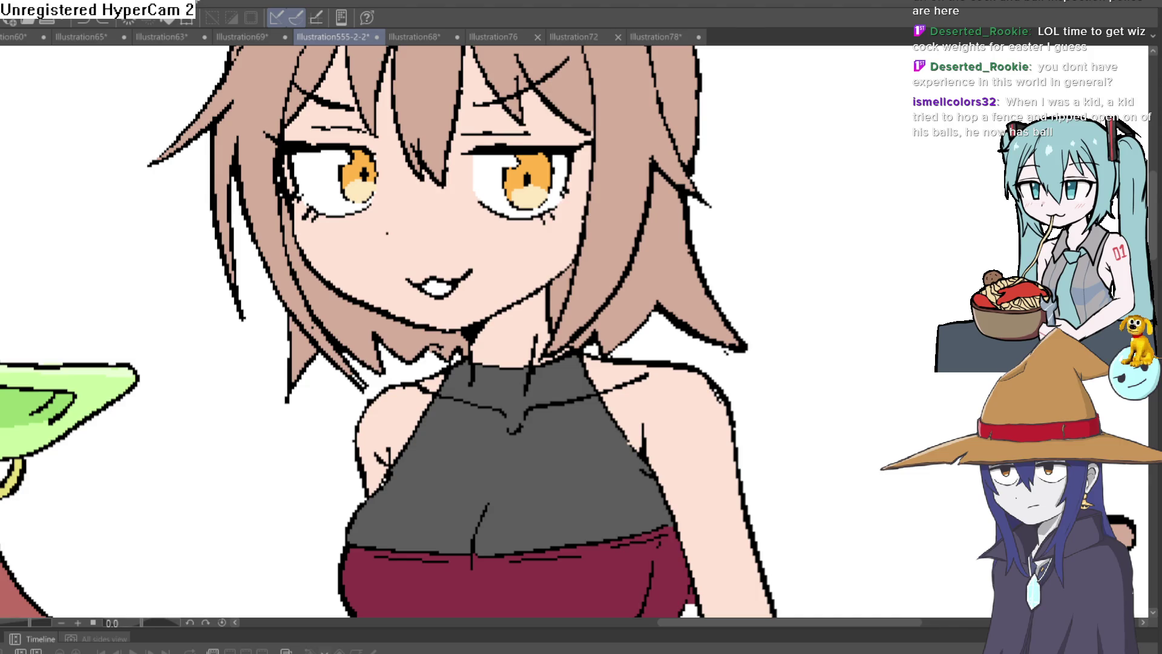
scroll(775, 290, "down", 5)
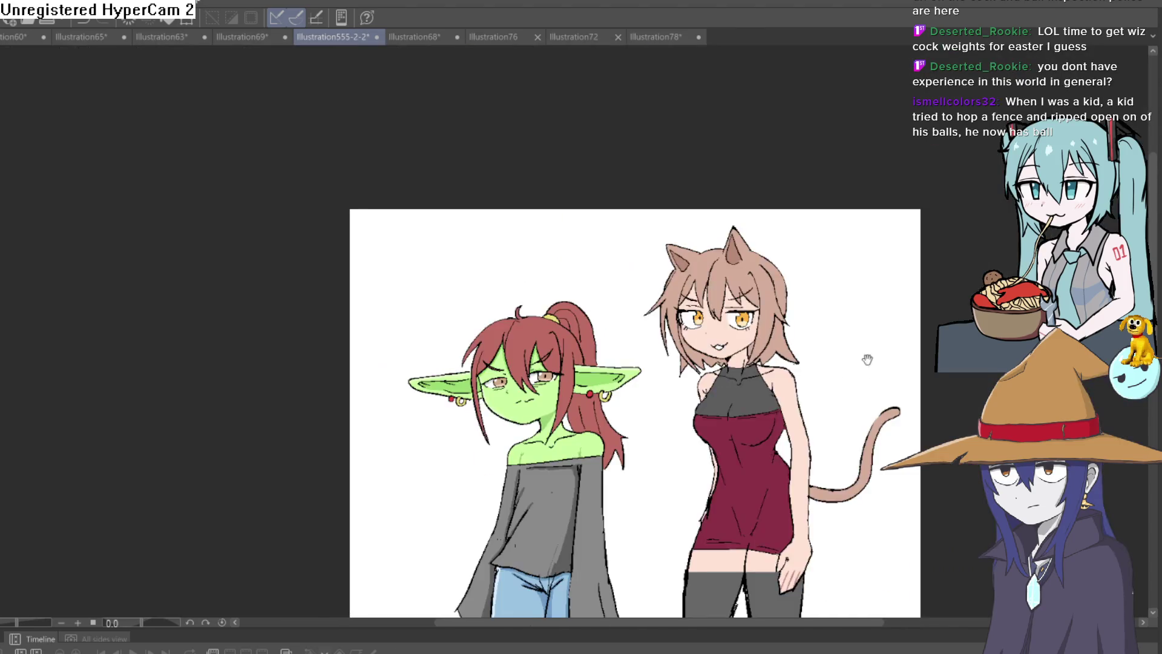
scroll(751, 285, "up", 2)
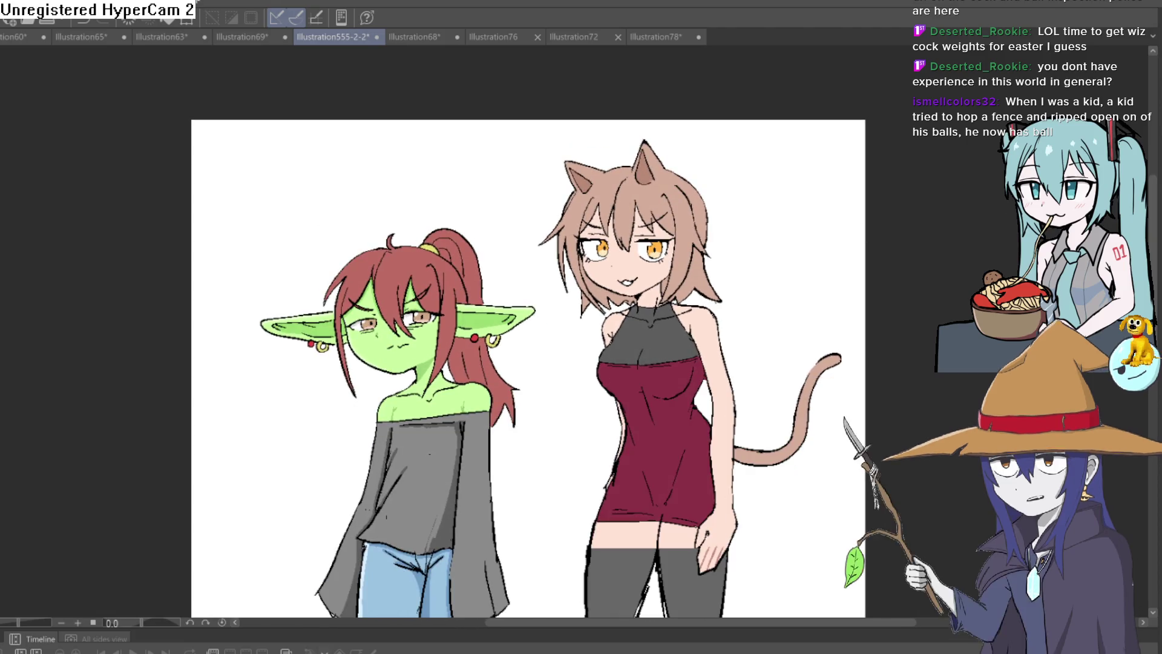
scroll(753, 280, "up", 1)
key("h")
key("h")
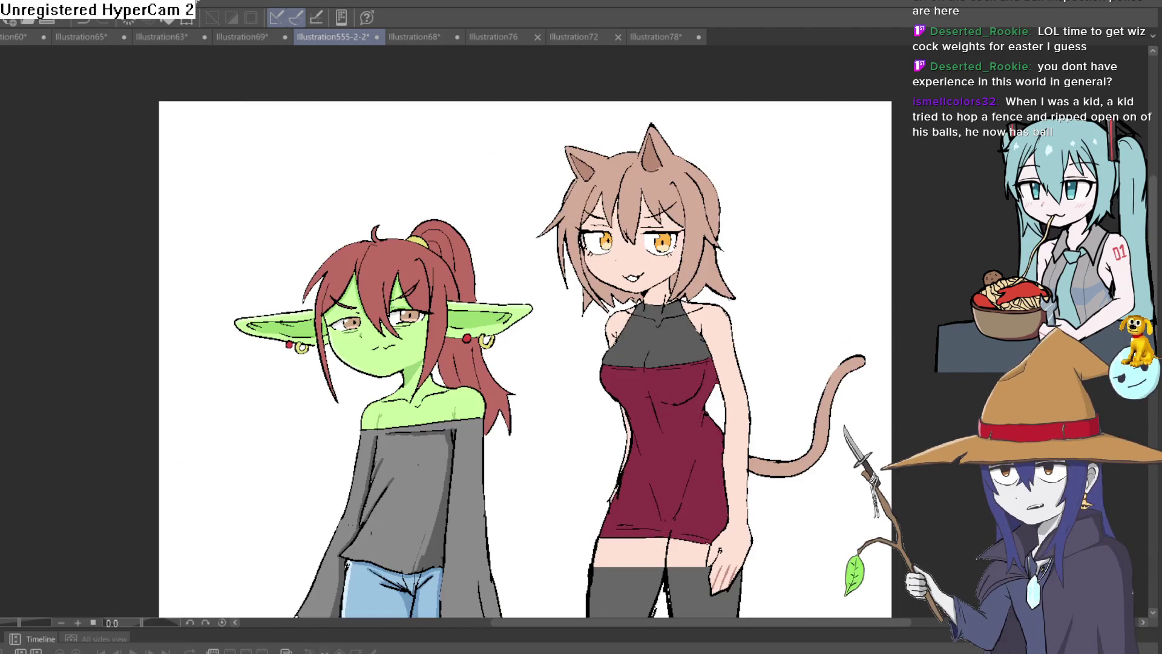
scroll(928, 201, "up", 3)
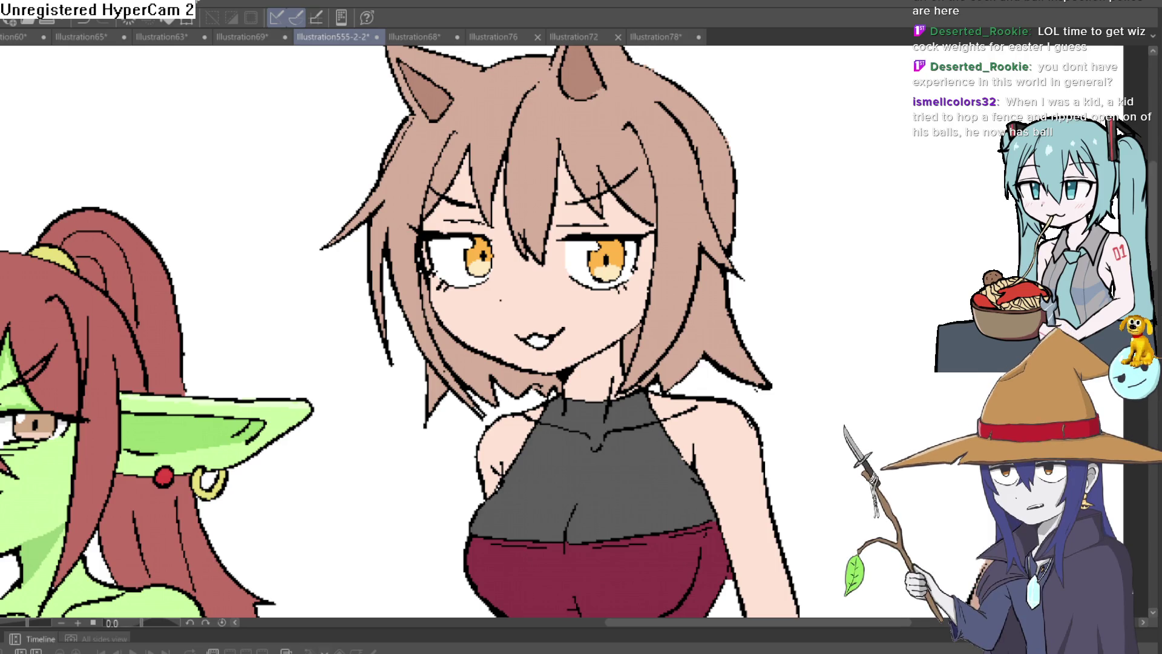
Step: Centre the view on the cat girl's face and zoom in on her mouth
left_click_drag(751, 254, 714, 189)
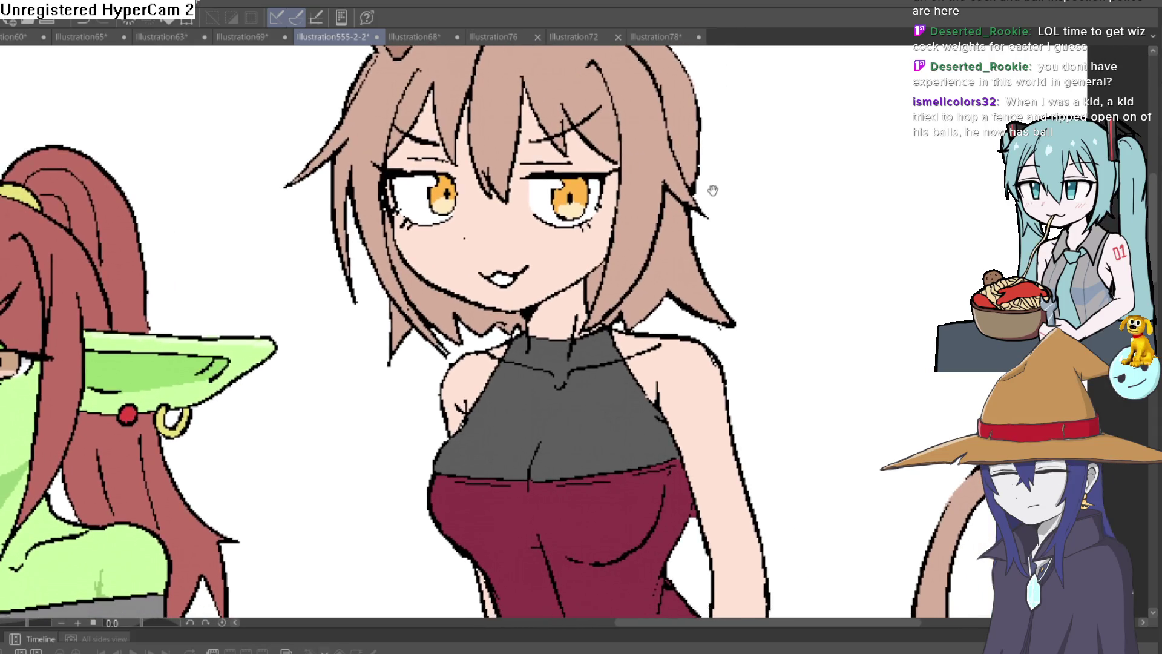
key("ctrl+z")
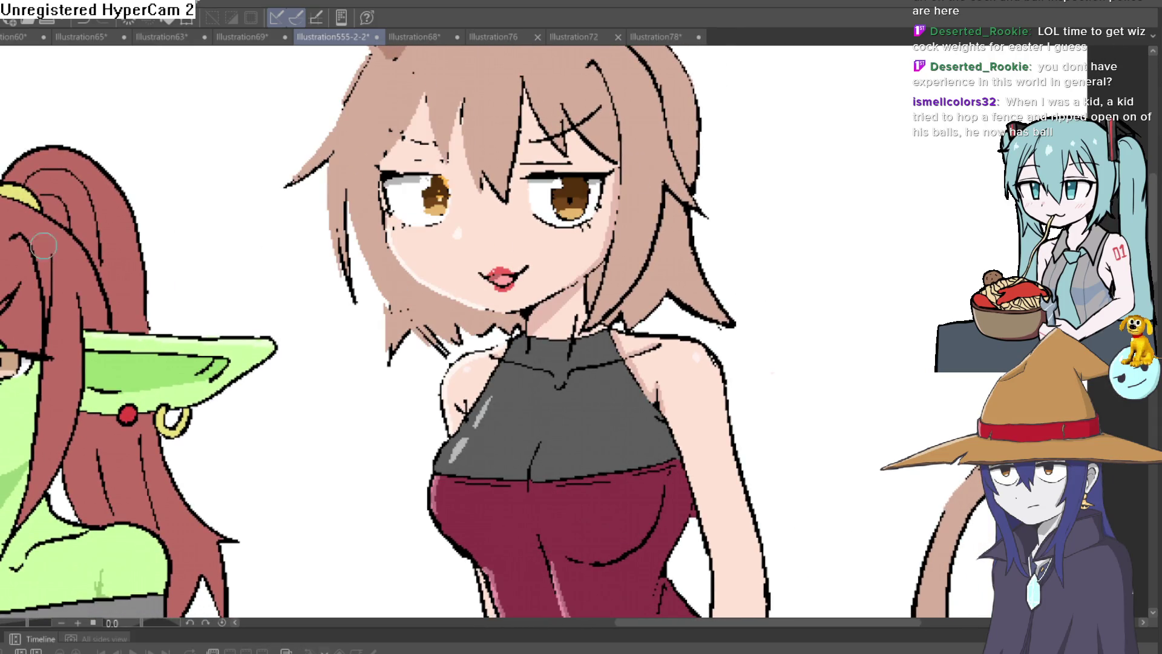
scroll(504, 285, "up", 5)
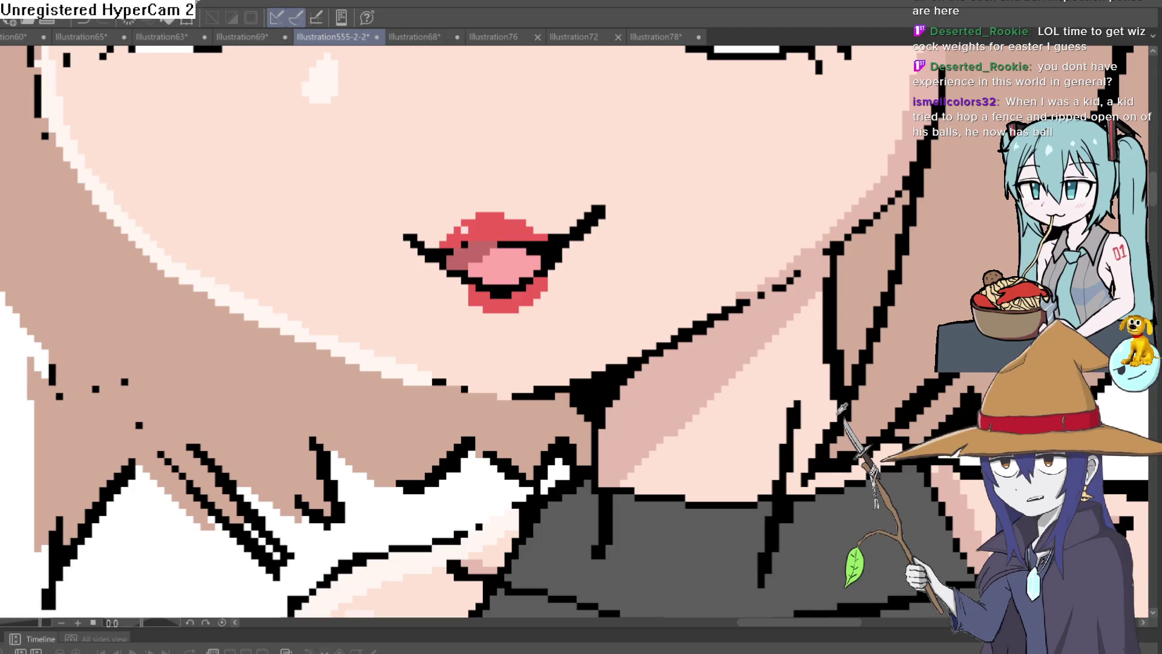
scroll(724, 369, "down", 2)
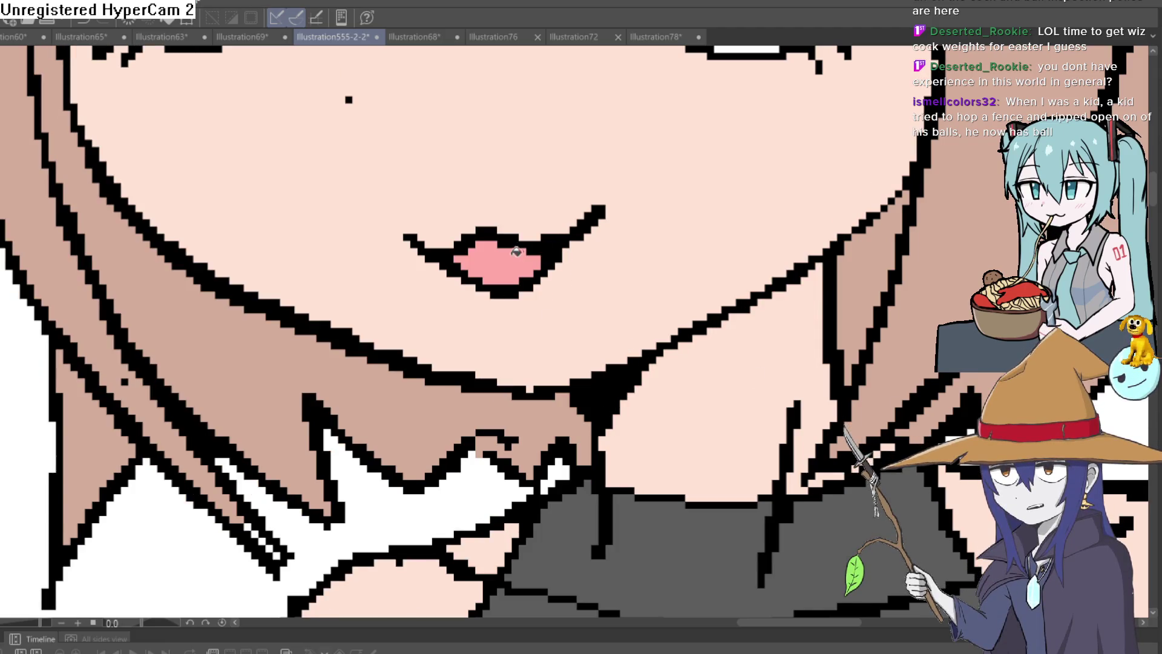
scroll(653, 264, "down", 3)
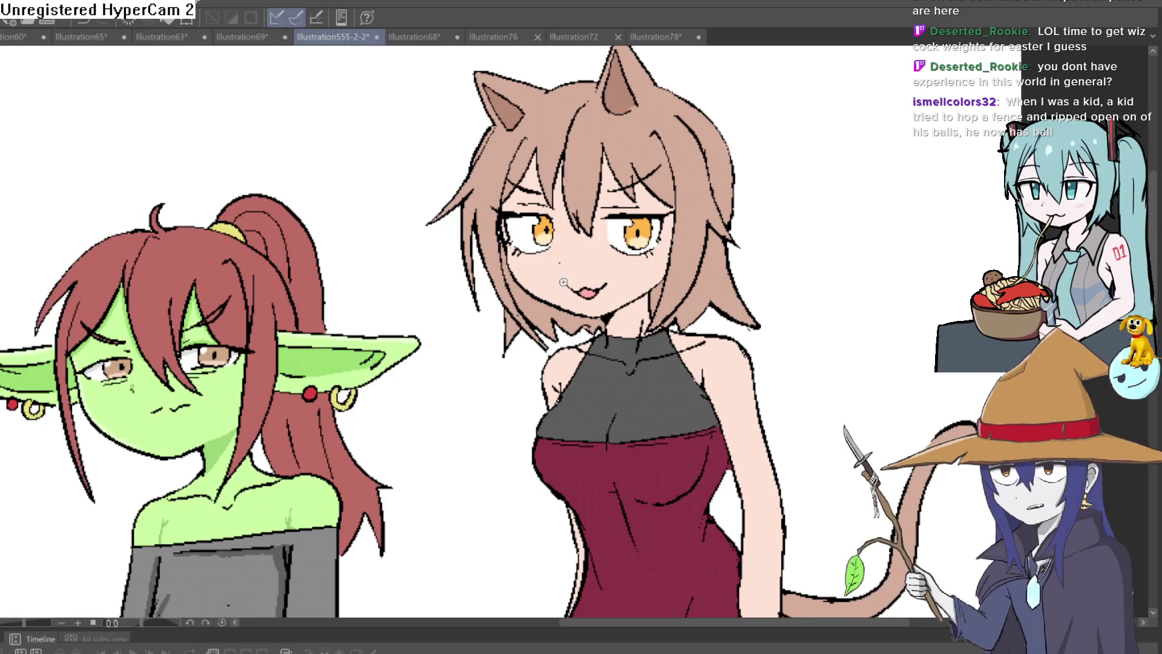
scroll(652, 264, "up", 3)
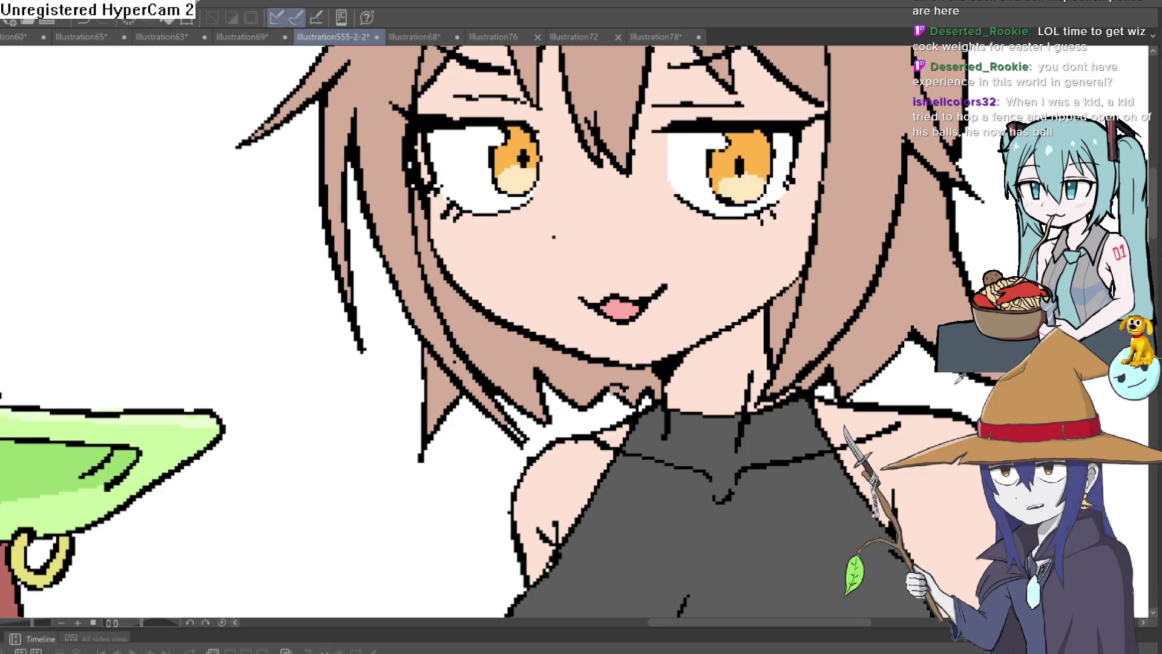
scroll(626, 311, "up", 2)
Step: Try red at the mouth corner and along the upper lip, then undo it
left_click(574, 285)
left_click_drag(581, 282, 623, 259)
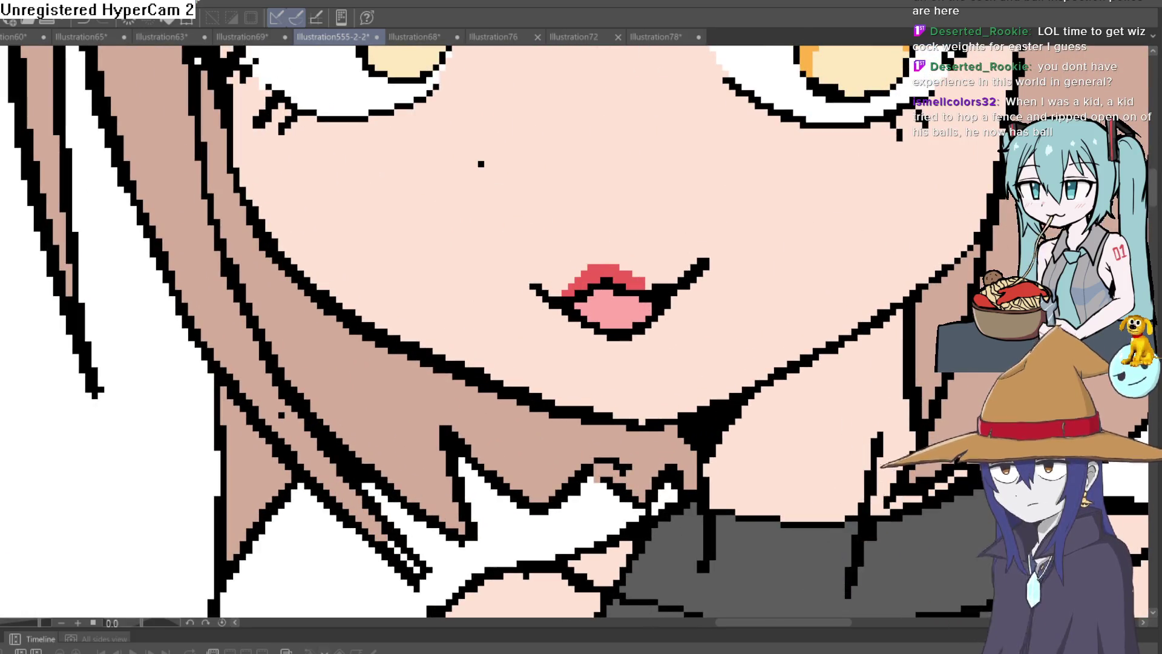
key("ctrl+z")
key("ctrl+z")
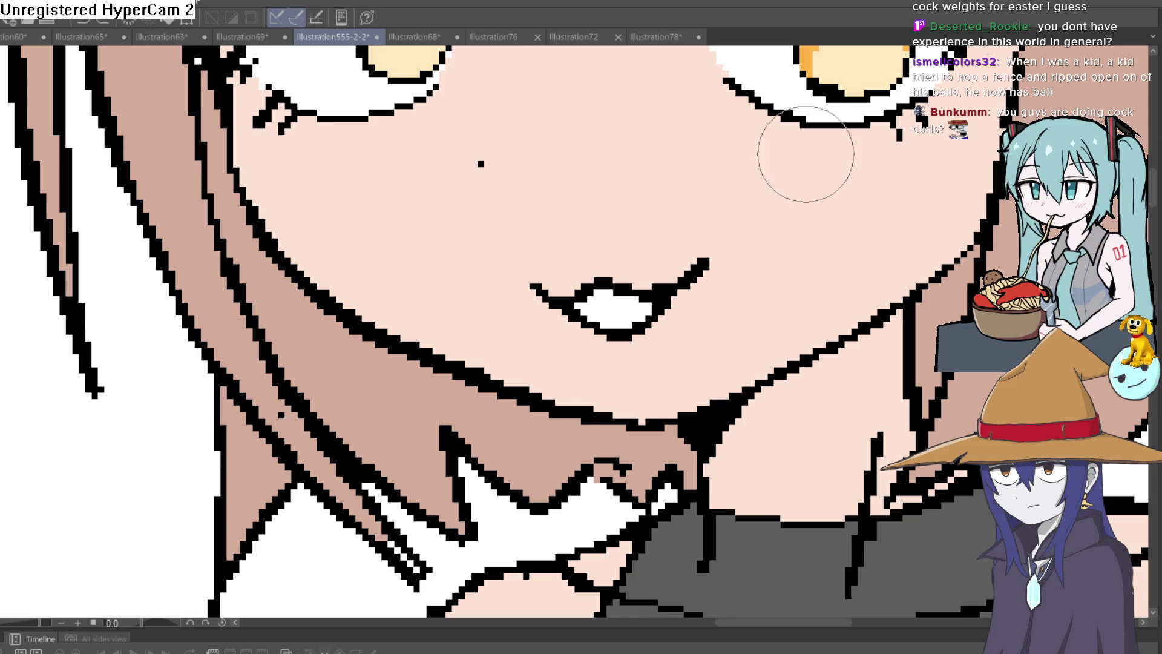
Step: Zoom into the left eye and shade the upper eye white grey beneath the lashes
scroll(791, 176, "down", 3)
left_click_drag(791, 176, 749, 253)
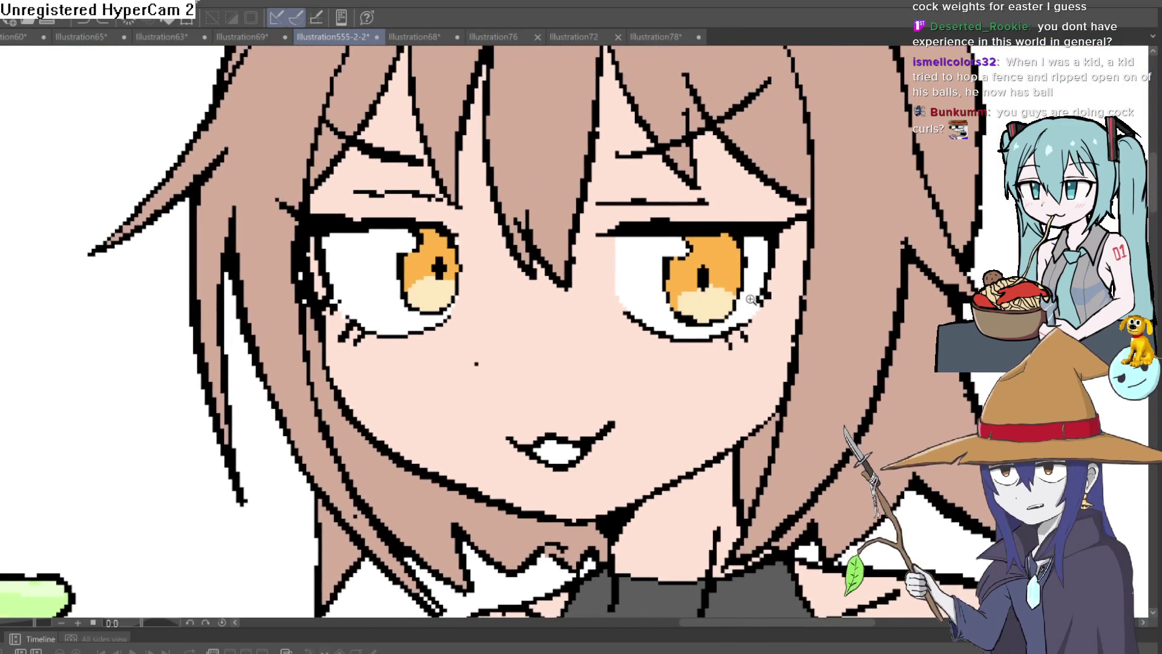
scroll(689, 293, "up", 2)
scroll(689, 293, "up", 4)
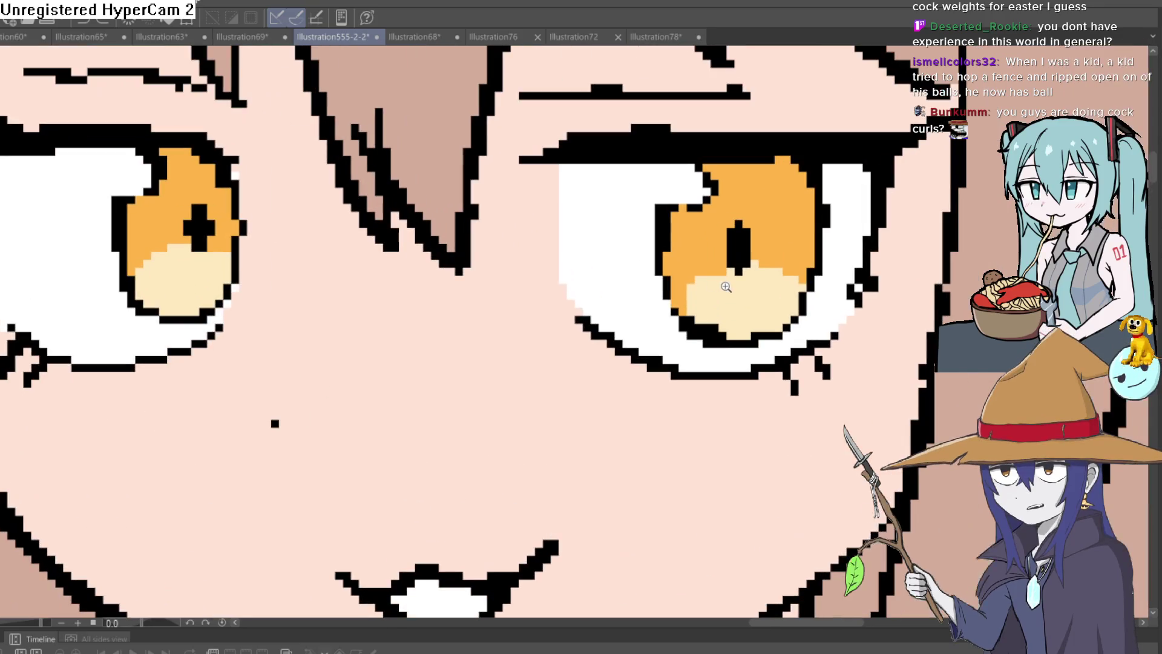
scroll(807, 311, "down", 3)
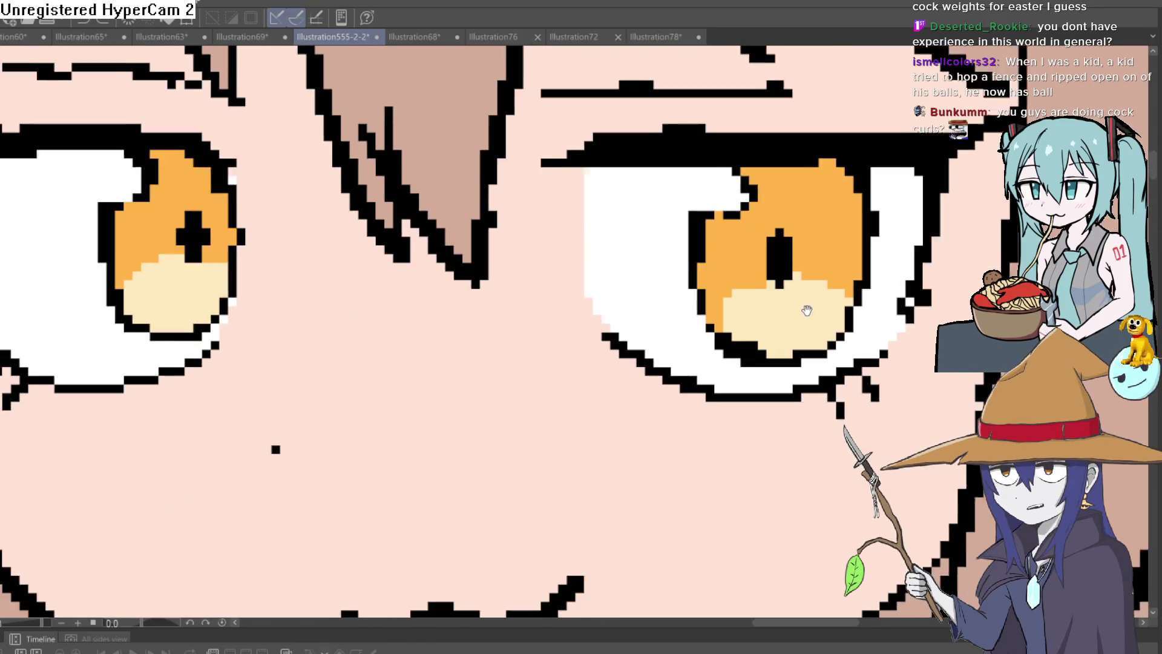
scroll(807, 311, "down", 2)
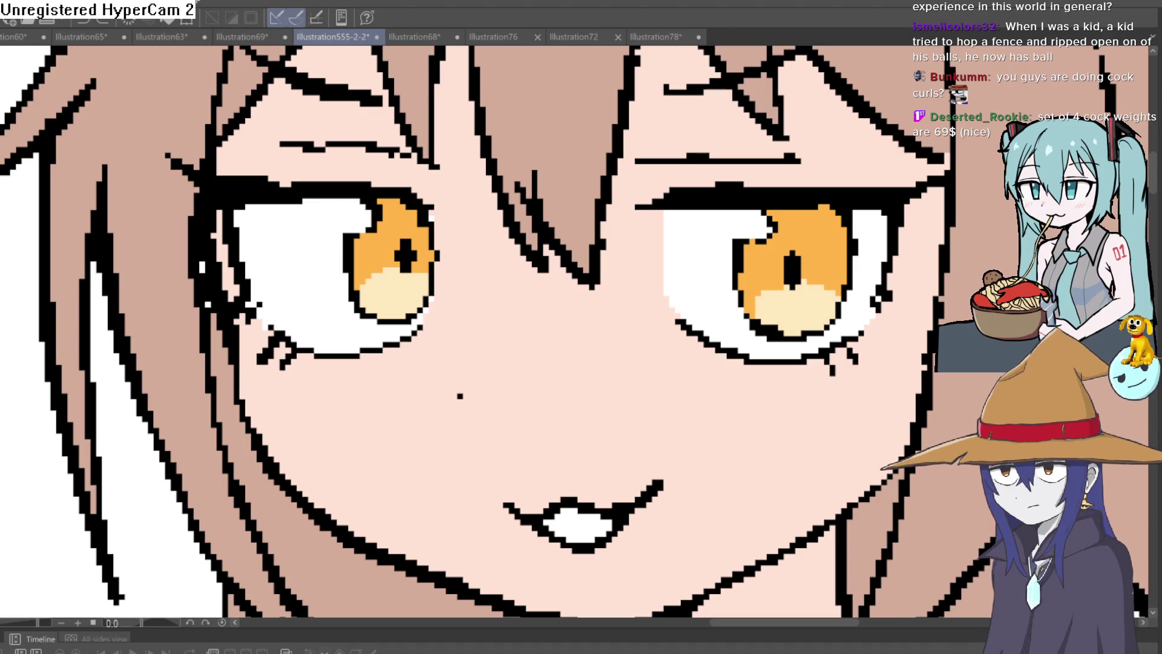
scroll(279, 206, "up", 2)
mouse_move(207, 207)
left_mouse_down()
mouse_move(307, 195)
mouse_move(428, 208)
left_mouse_up()
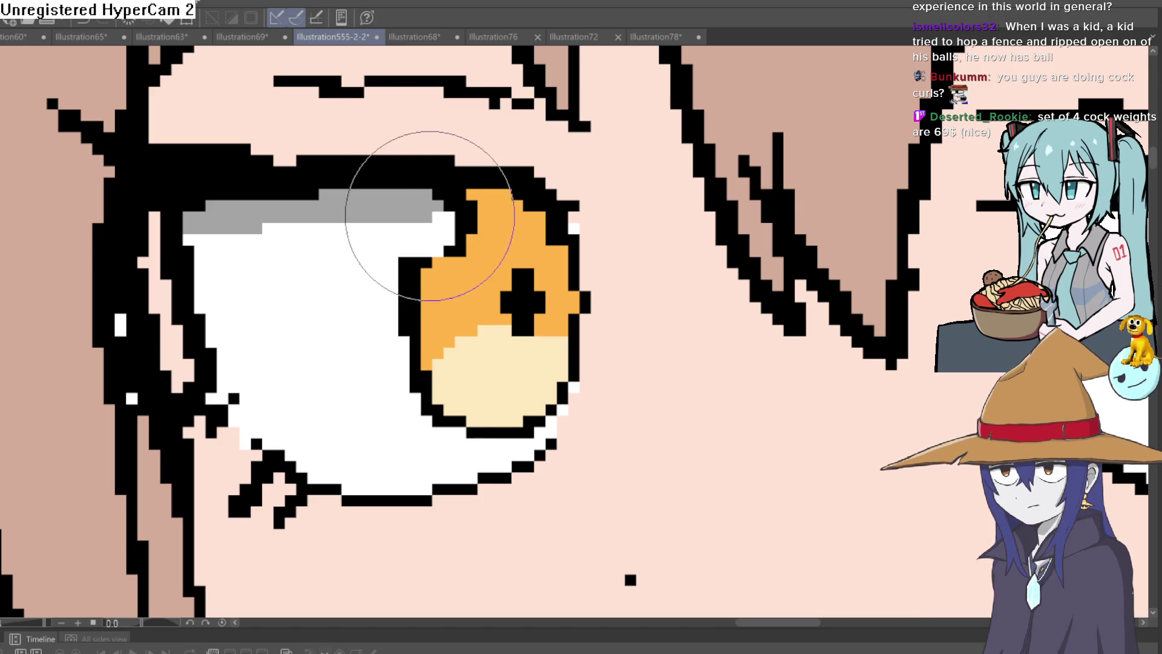
mouse_move(603, 275)
left_mouse_down()
mouse_move(547, 272)
mouse_move(436, 317)
left_mouse_up()
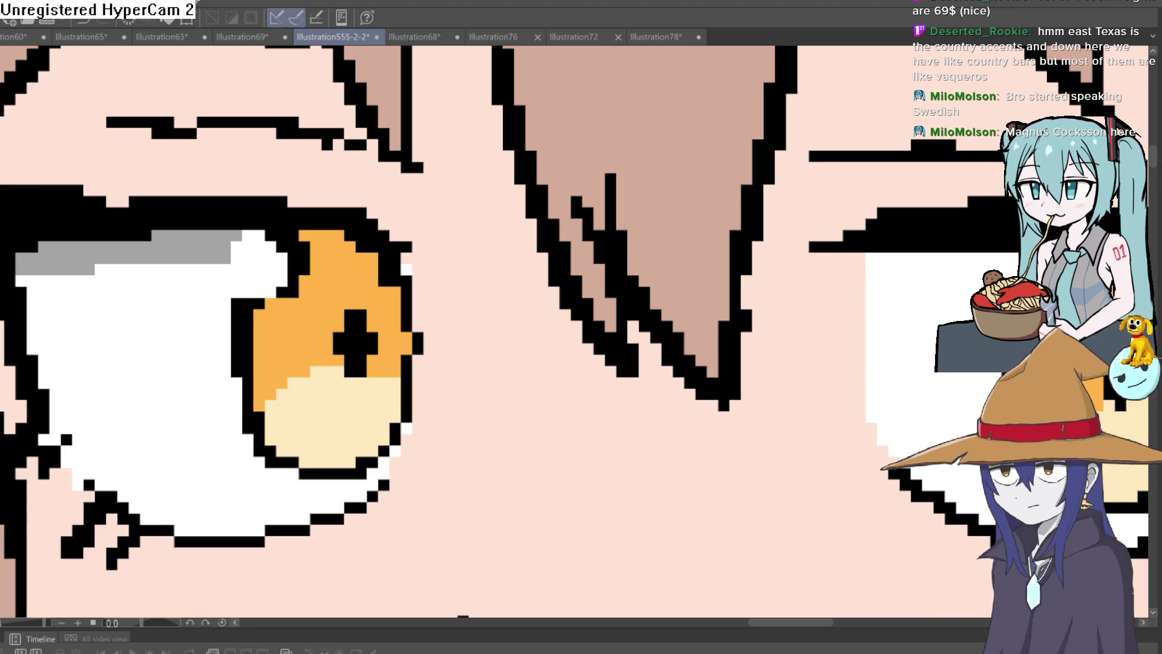
scroll(689, 161, "down", 5)
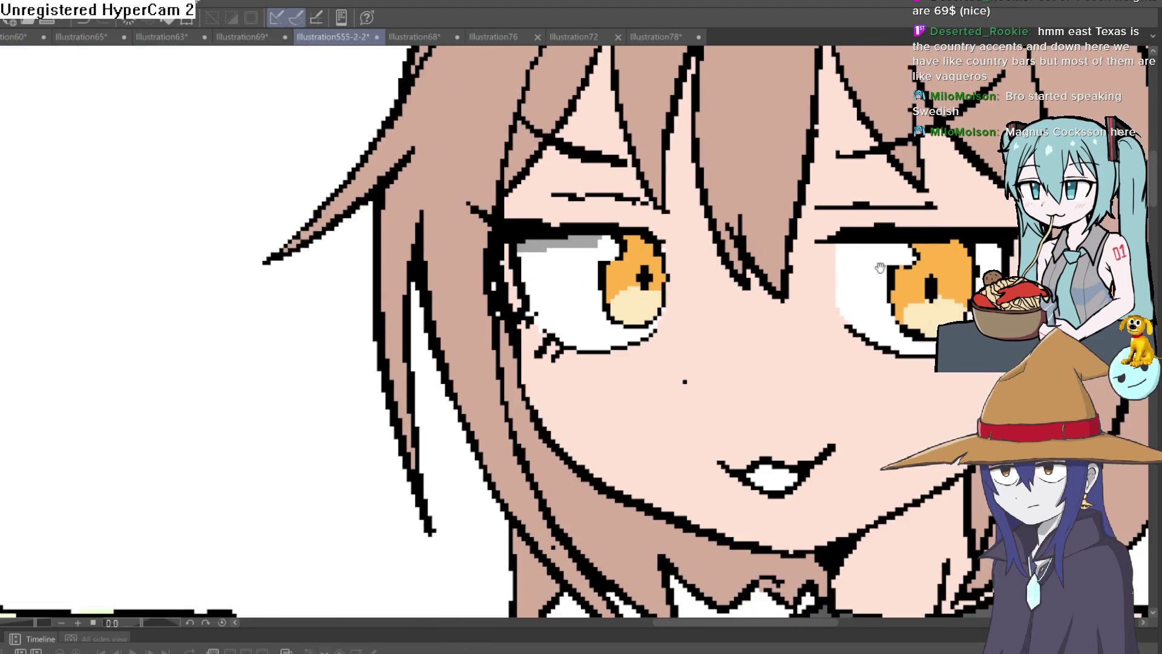
Step: Zoom out, then rotate and pan to bring the other eye into close-up
mouse_move(722, 145)
left_mouse_down()
mouse_move(678, 163)
mouse_move(673, 72)
left_mouse_up()
scroll(689, 160, "down", 4)
scroll(673, 72, "up", 3)
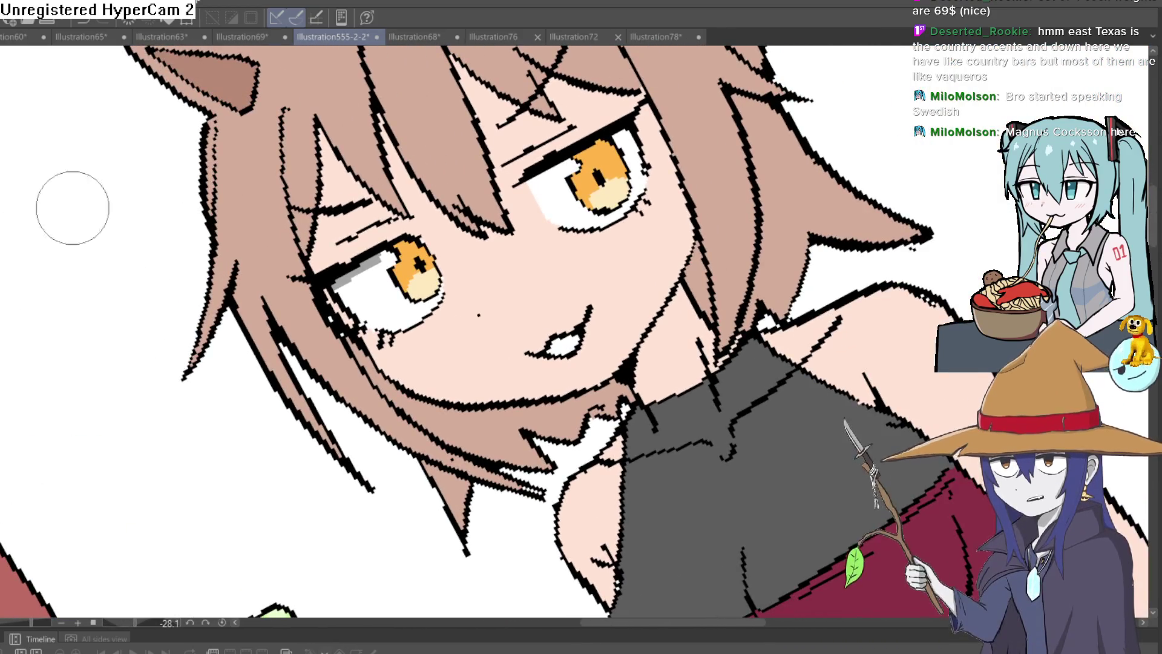
scroll(580, 164, "up", 5)
left_click_drag(482, 202, 584, 117)
left_click_drag(740, 95, 698, 134)
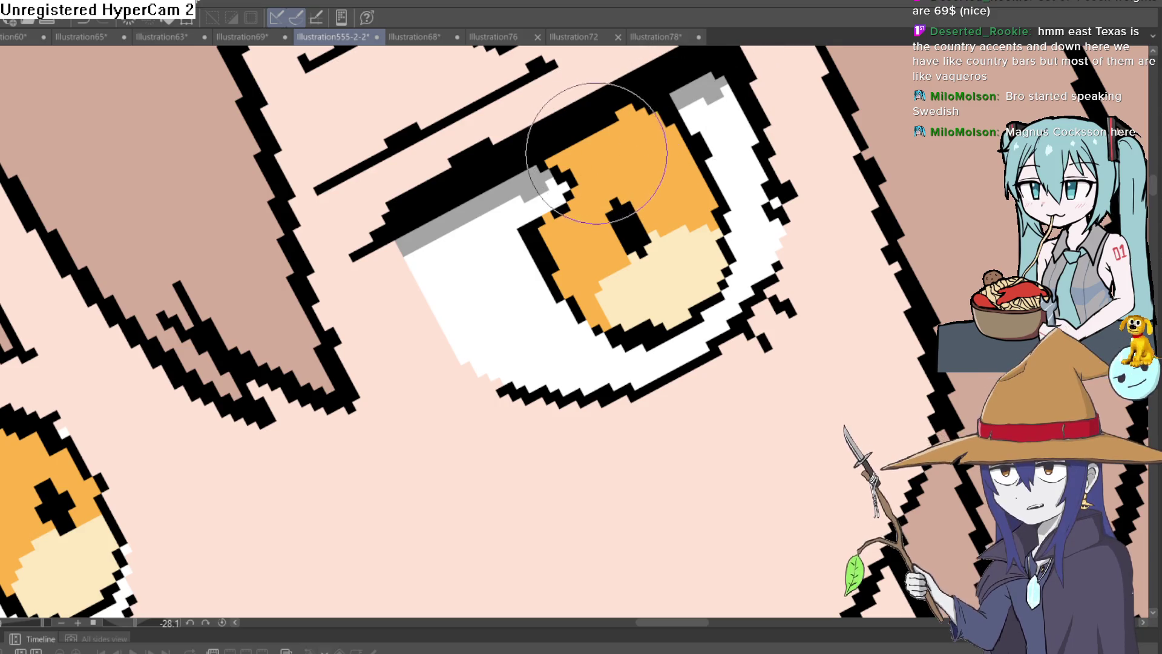
Step: Undo the stray grey patch on the eyelid and tilt the canvas back nearly upright
scroll(602, 158, "up", 2)
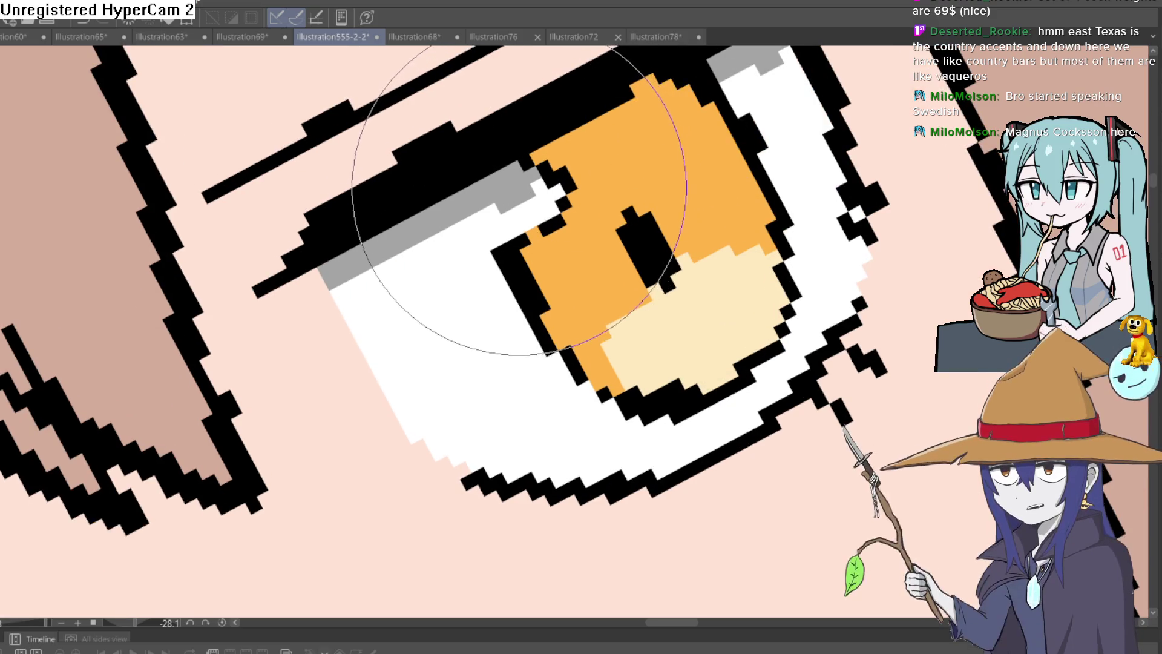
key("ctrl+z")
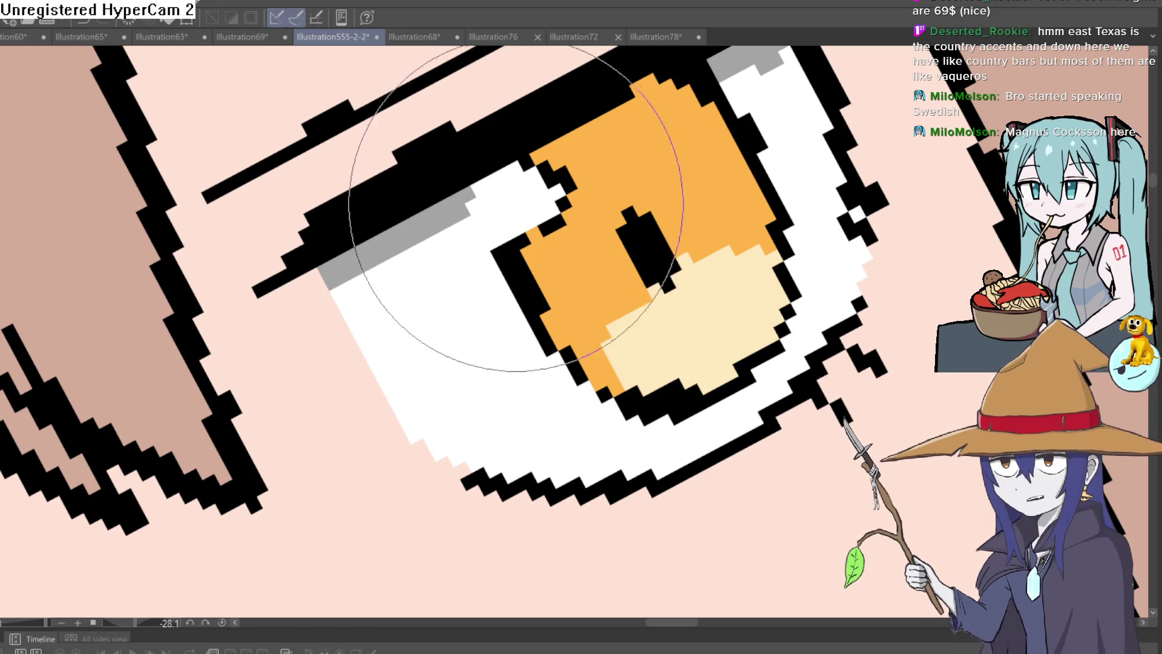
scroll(743, 248, "down", 3)
left_click_drag(744, 248, 787, 151)
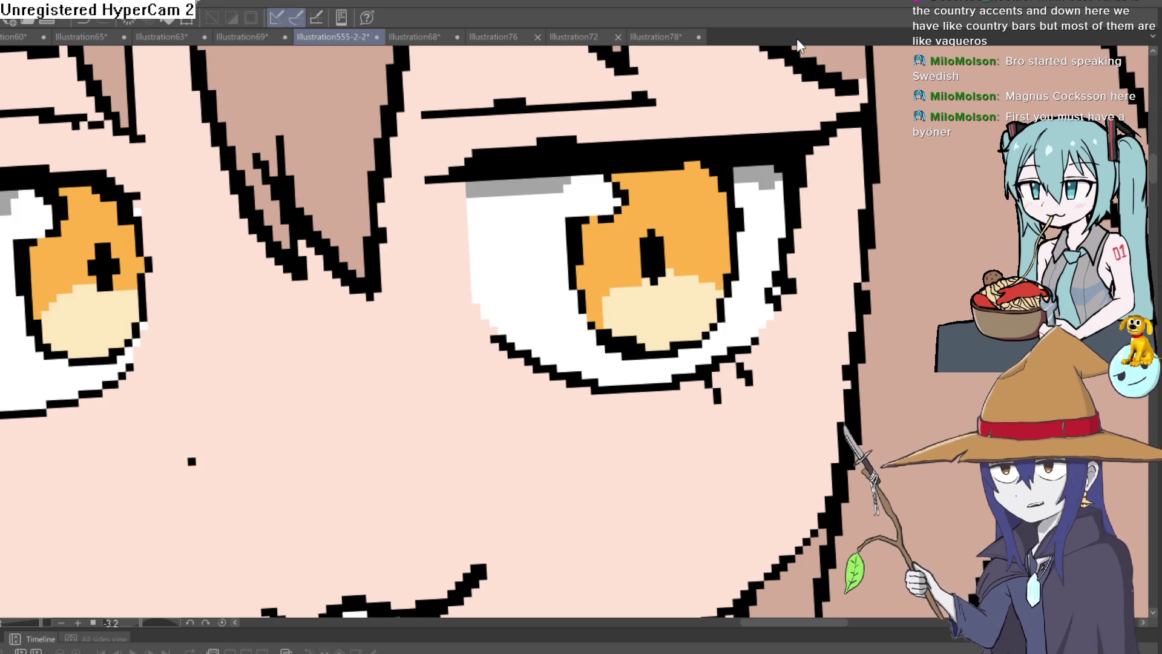
scroll(757, 88, "down", 5)
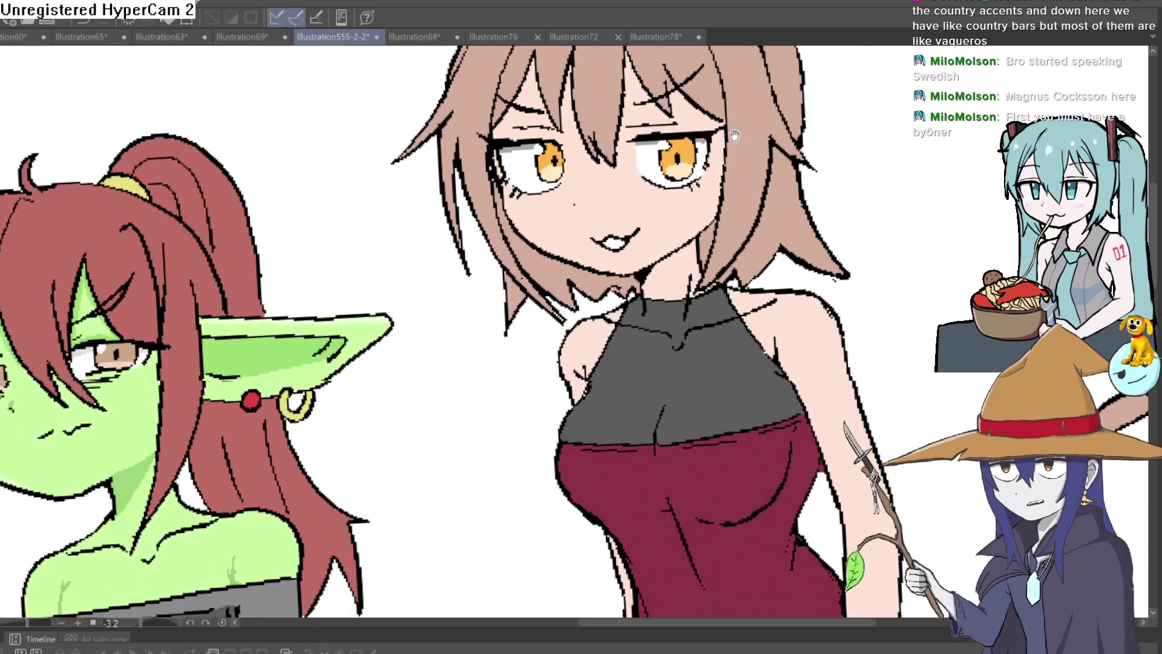
left_click_drag(757, 88, 756, 77)
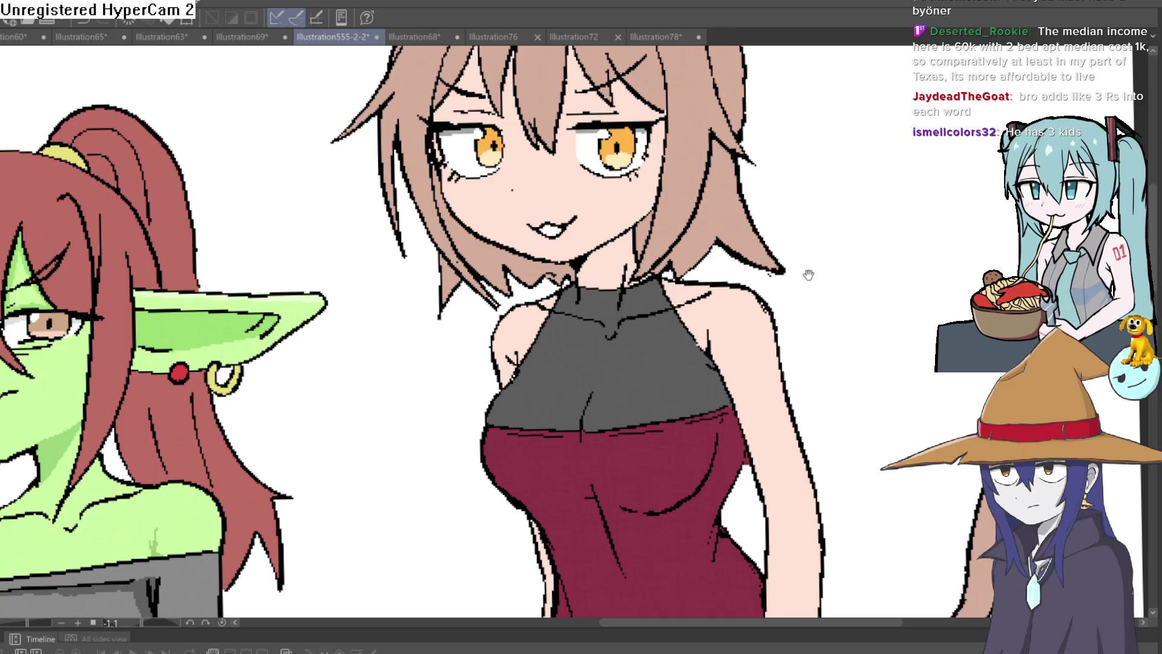
scroll(807, 276, "up", 4)
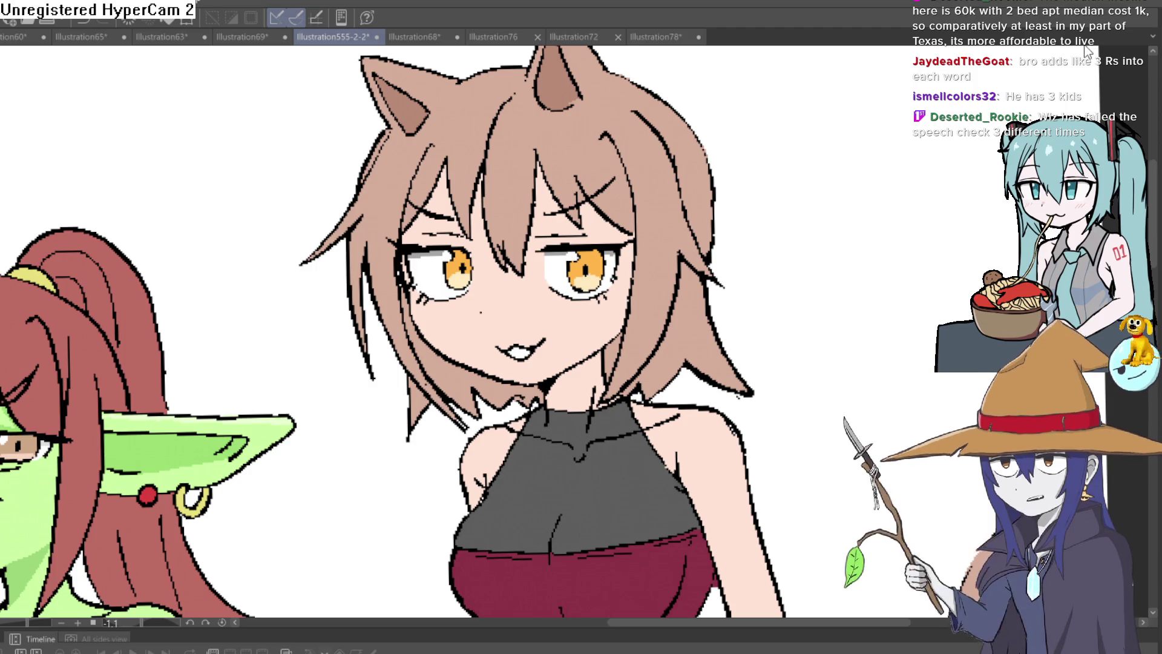
left_click_drag(1087, 52, 972, 63)
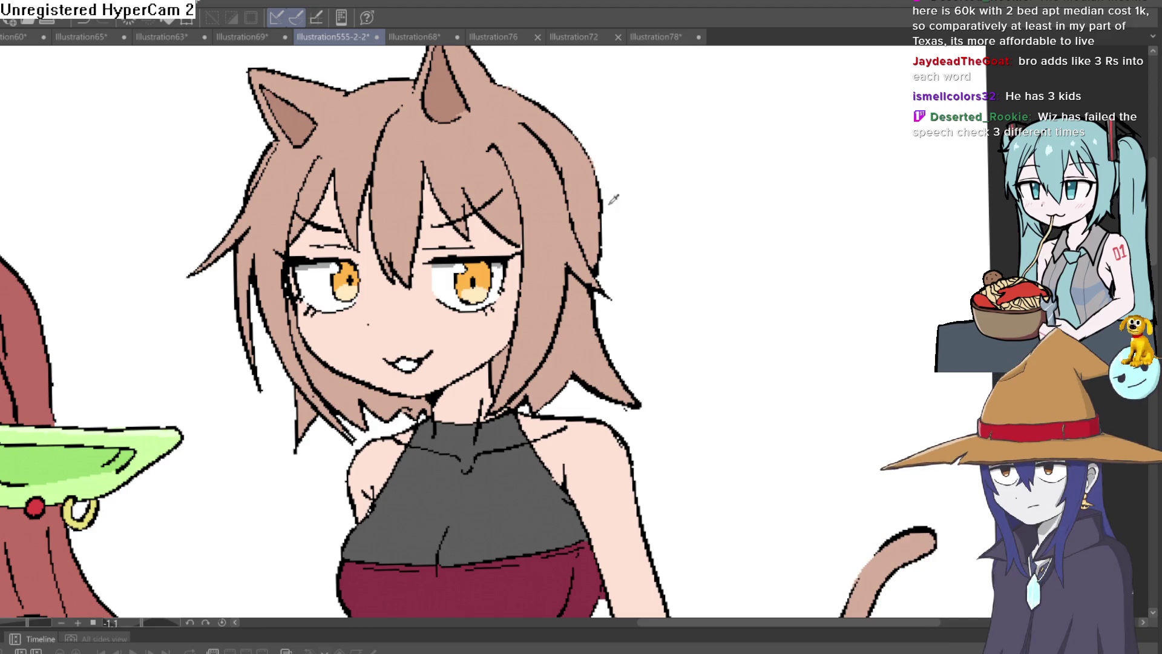
mouse_move(662, 293)
left_mouse_down()
mouse_move(646, 252)
mouse_move(646, 289)
left_mouse_up()
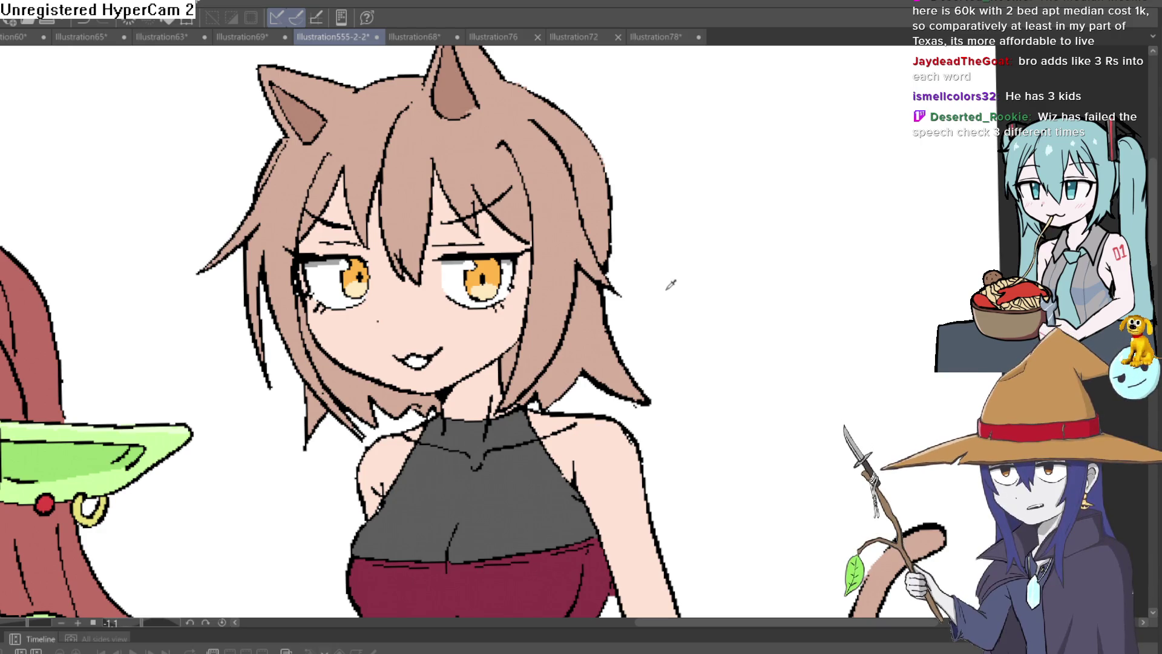
left_click_drag(664, 304, 663, 276)
scroll(663, 276, "down", 5)
scroll(744, 153, "up", 4)
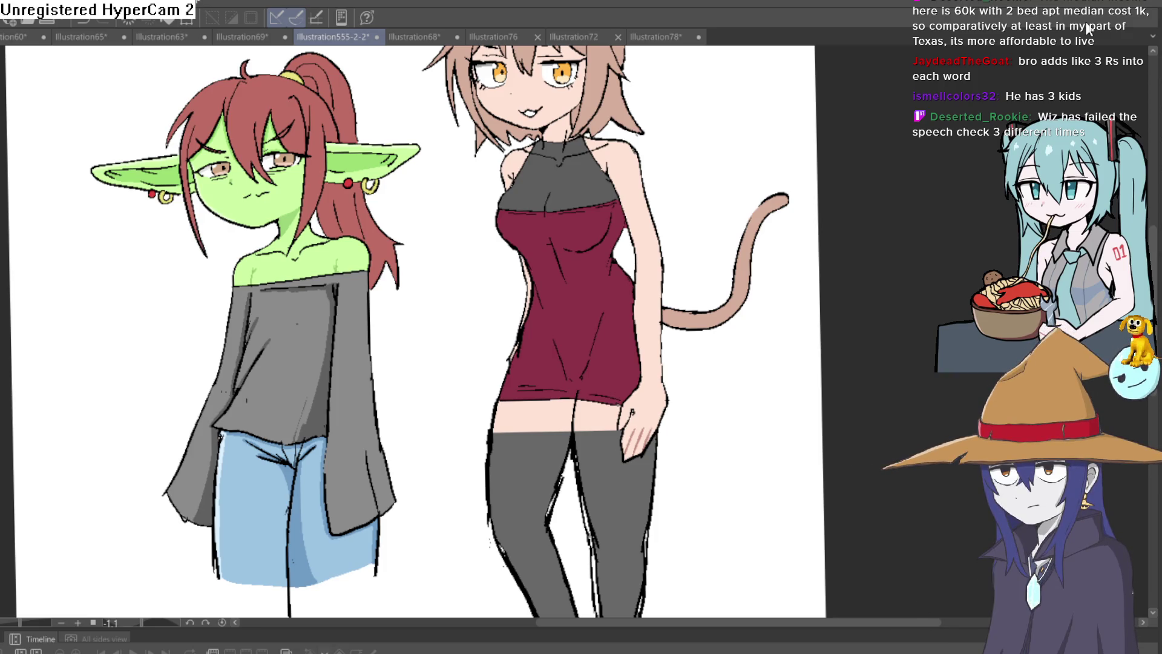
key("ctrl+z")
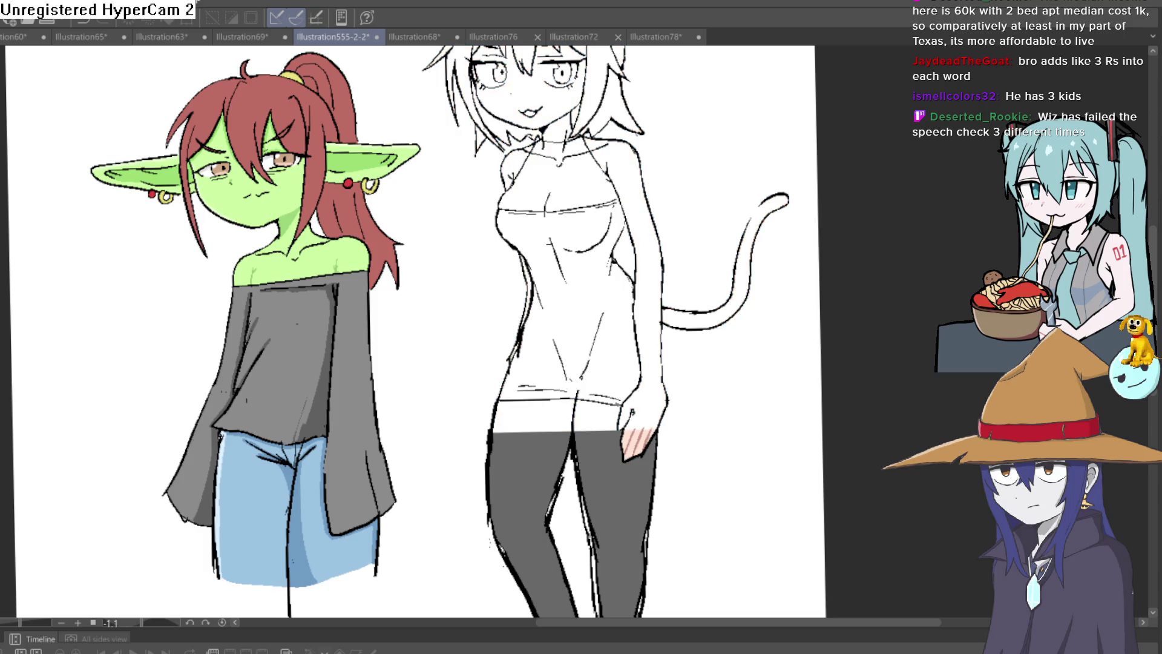
key("ctrl+y")
key("ctrl+y")
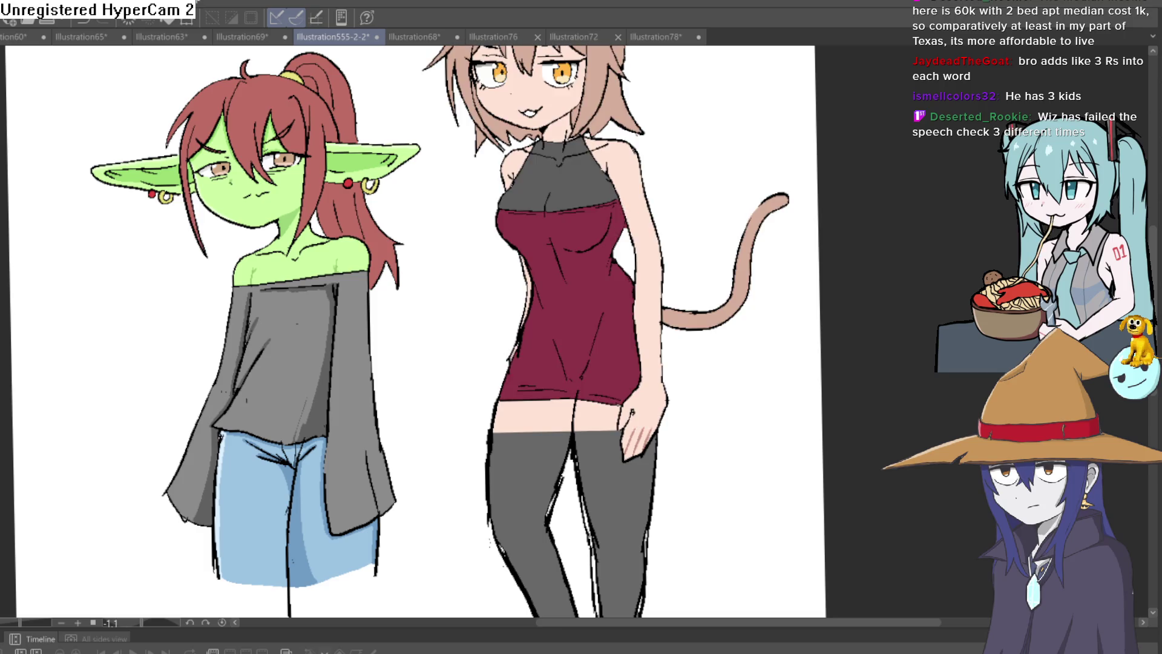
scroll(760, 242, "up", 5)
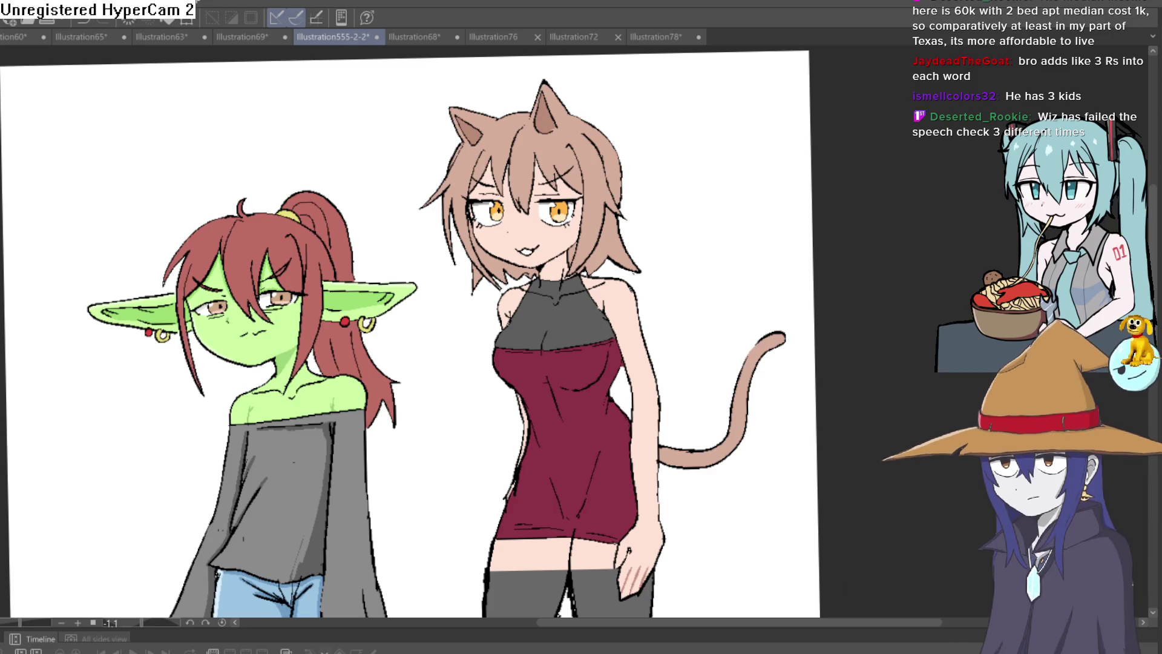
left_click(667, 221)
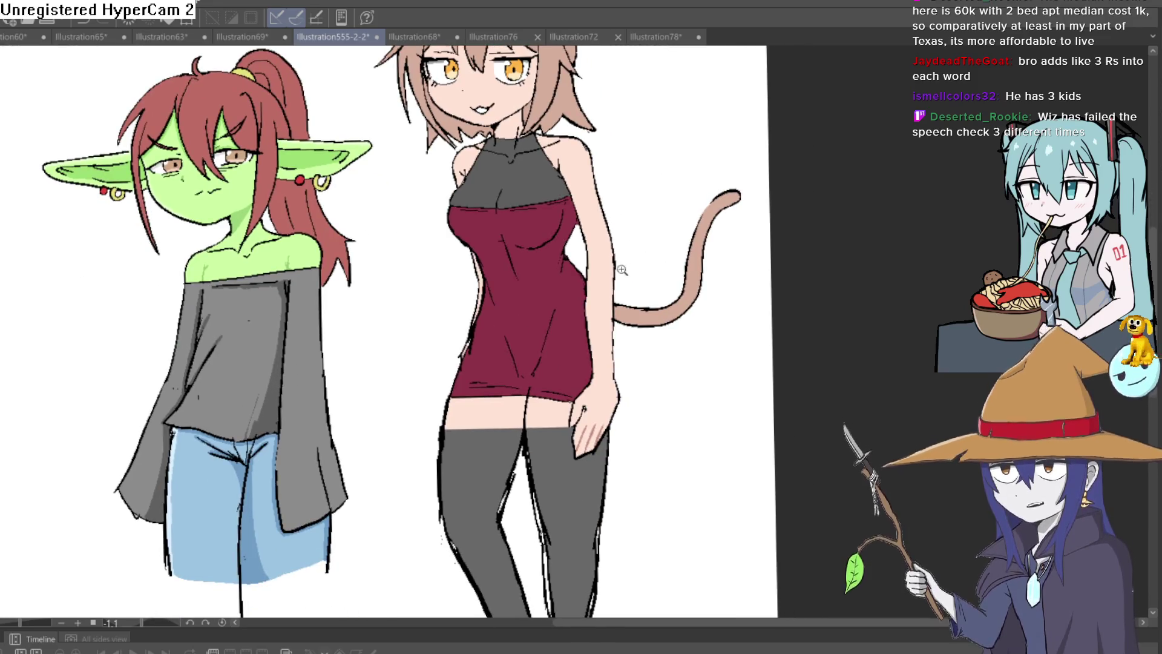
left_click(633, 266)
scroll(632, 266, "down", 5)
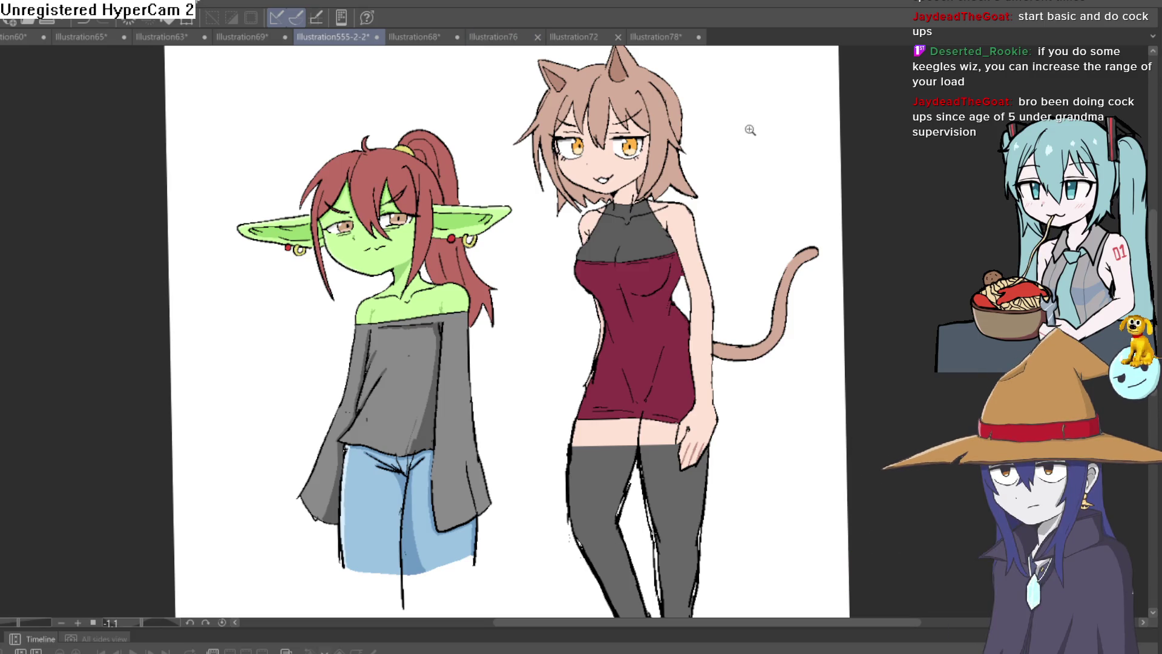
scroll(759, 118, "up", 5)
scroll(935, 213, "down", 4)
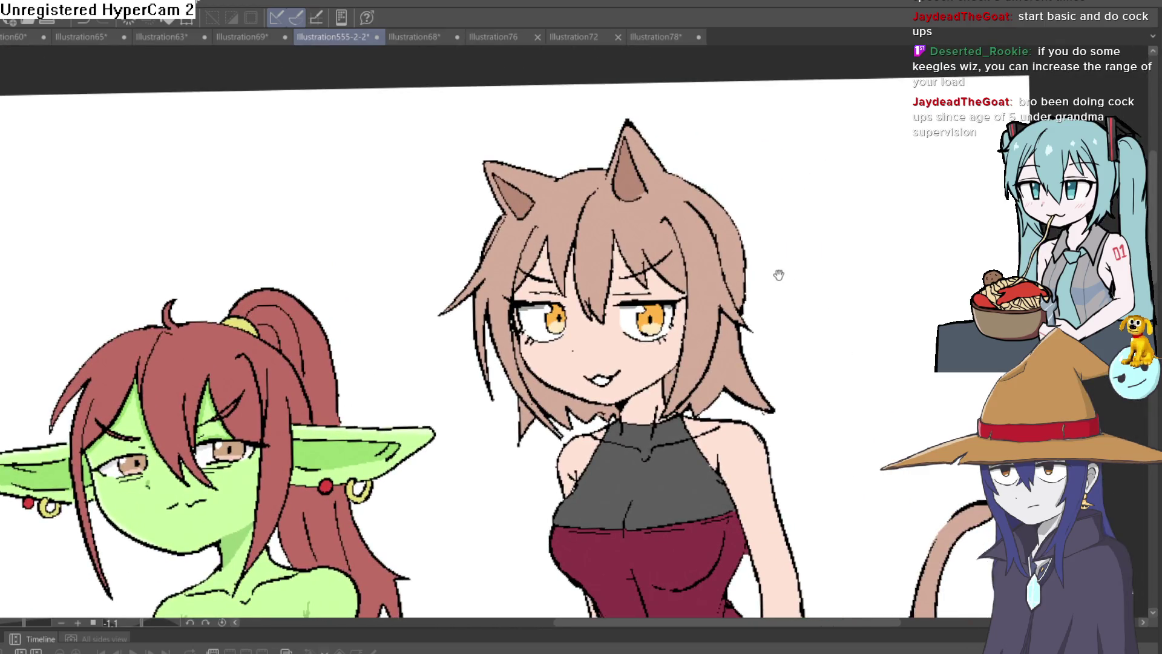
Step: Sample a new drawing colour from the canvas and zoom in on the mouth
scroll(805, 242, "up", 2)
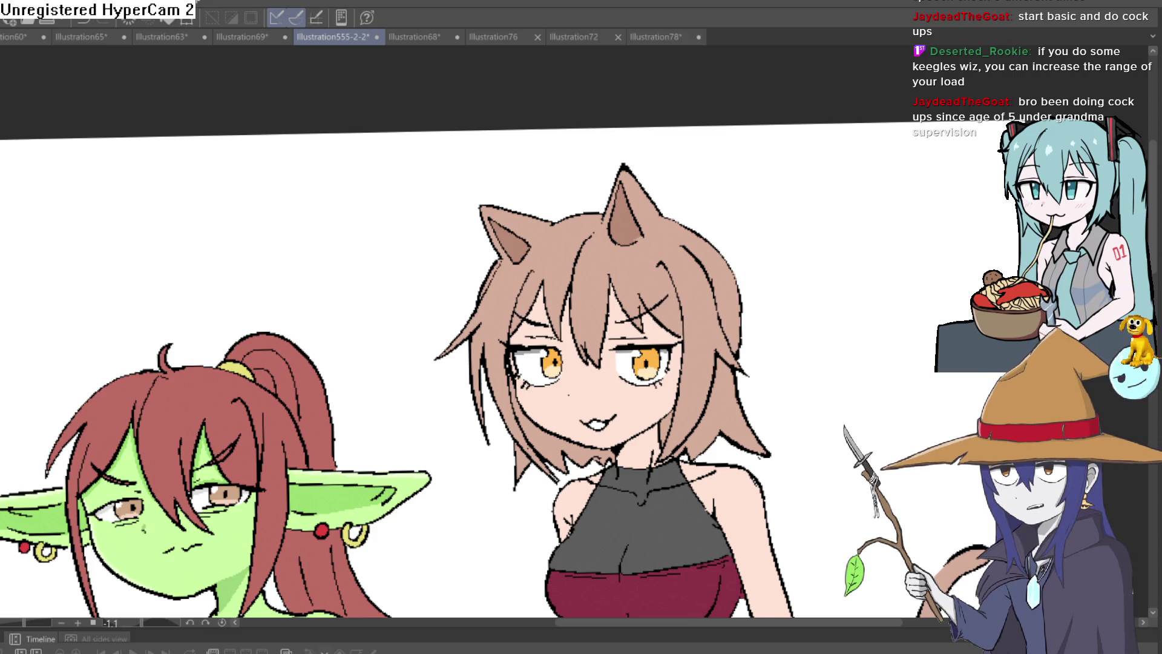
left_click(820, 249)
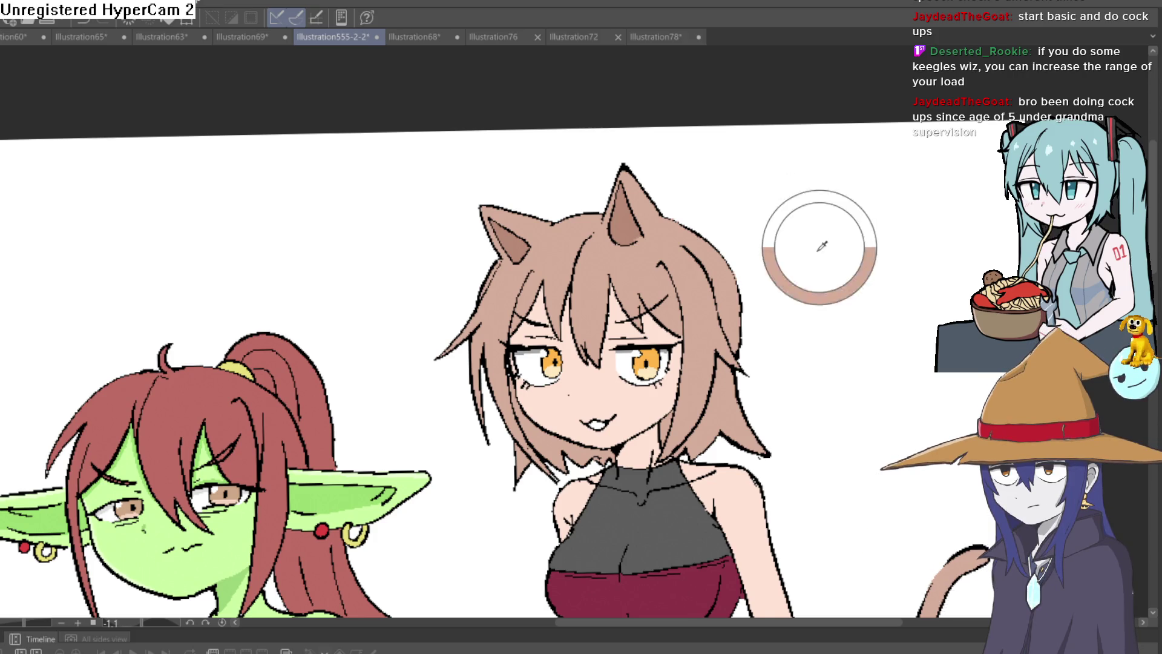
scroll(664, 335, "down", 3)
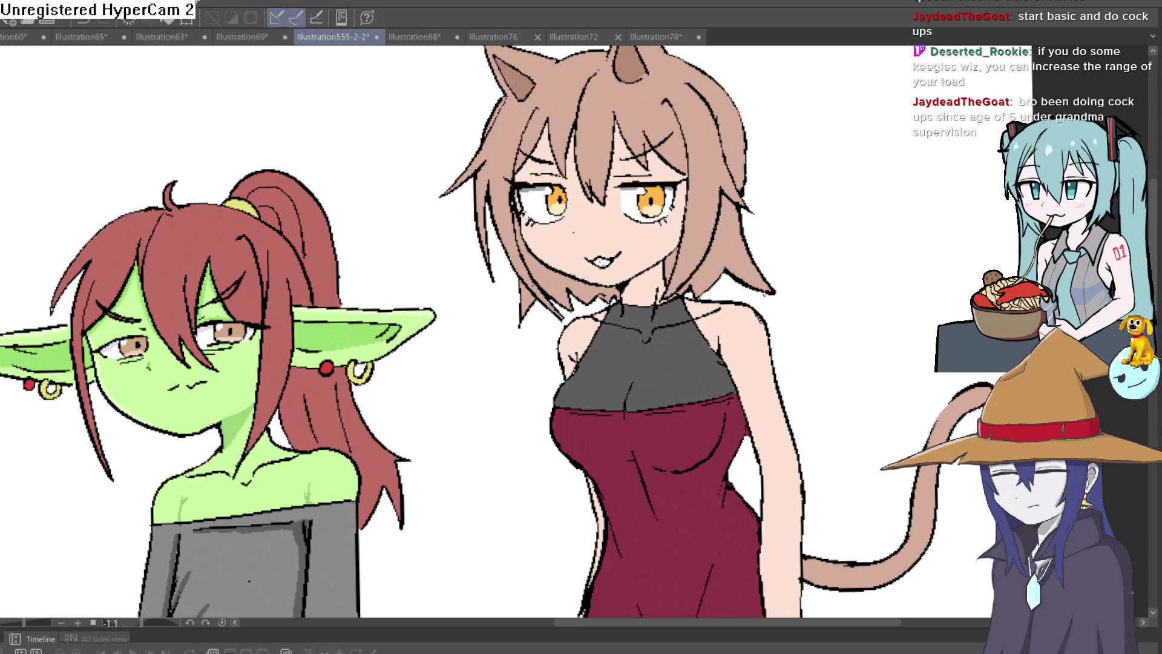
scroll(654, 240, "up", 5)
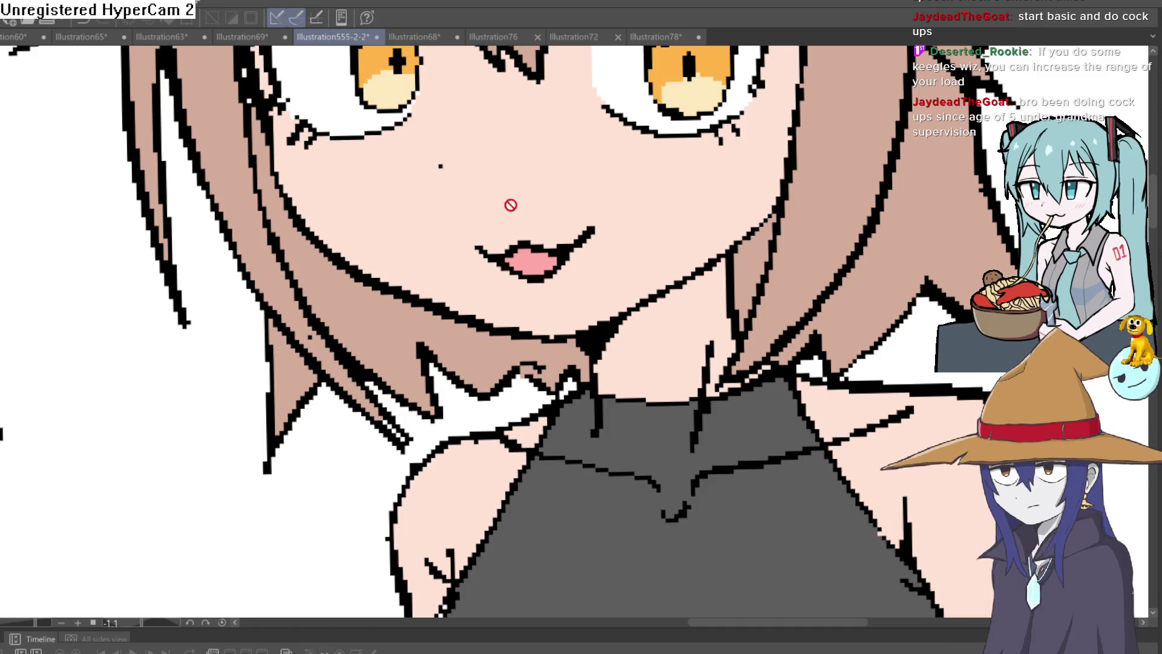
Step: Paint red lips above and below the pink mouth, then zoom in to check them
scroll(510, 204, "up", 3)
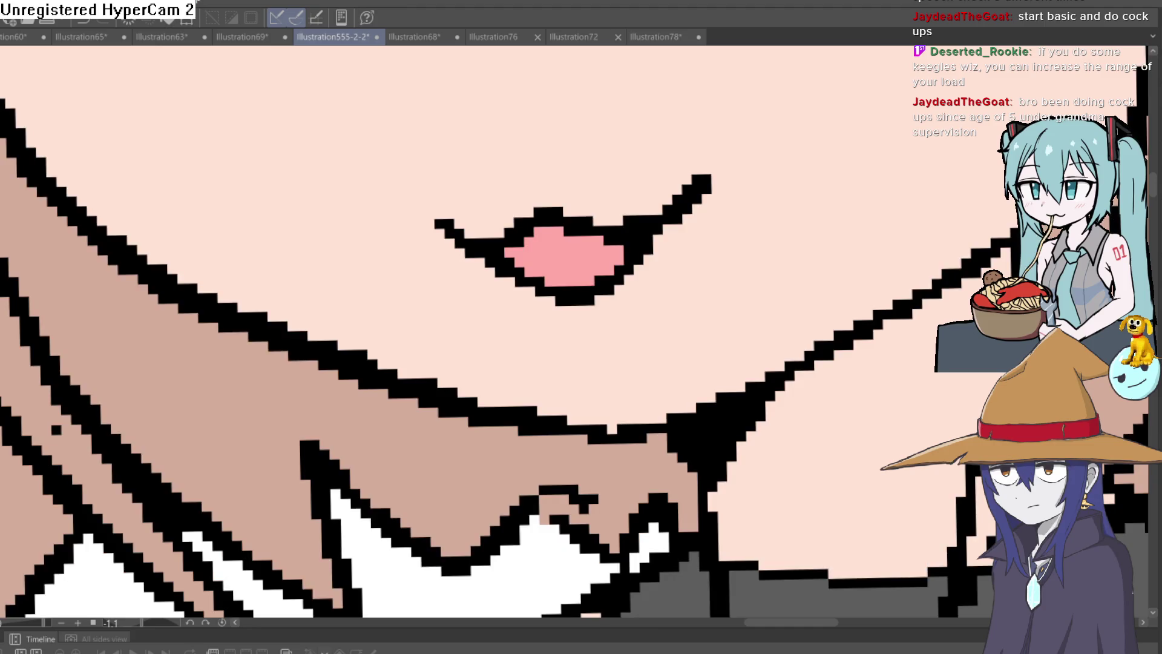
mouse_move(501, 202)
left_mouse_down()
mouse_move(591, 202)
mouse_move(646, 217)
mouse_move(626, 282)
mouse_move(584, 321)
left_mouse_up()
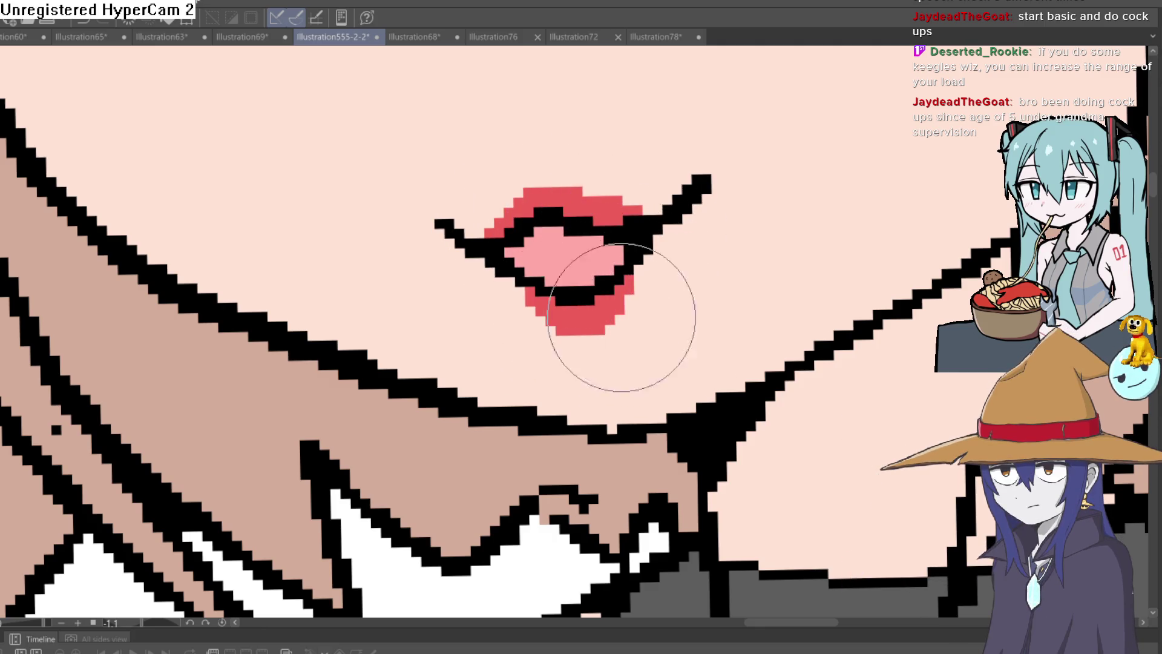
scroll(654, 303, "down", 5)
mouse_move(715, 284)
left_mouse_down()
mouse_move(690, 254)
mouse_move(656, 257)
left_mouse_up()
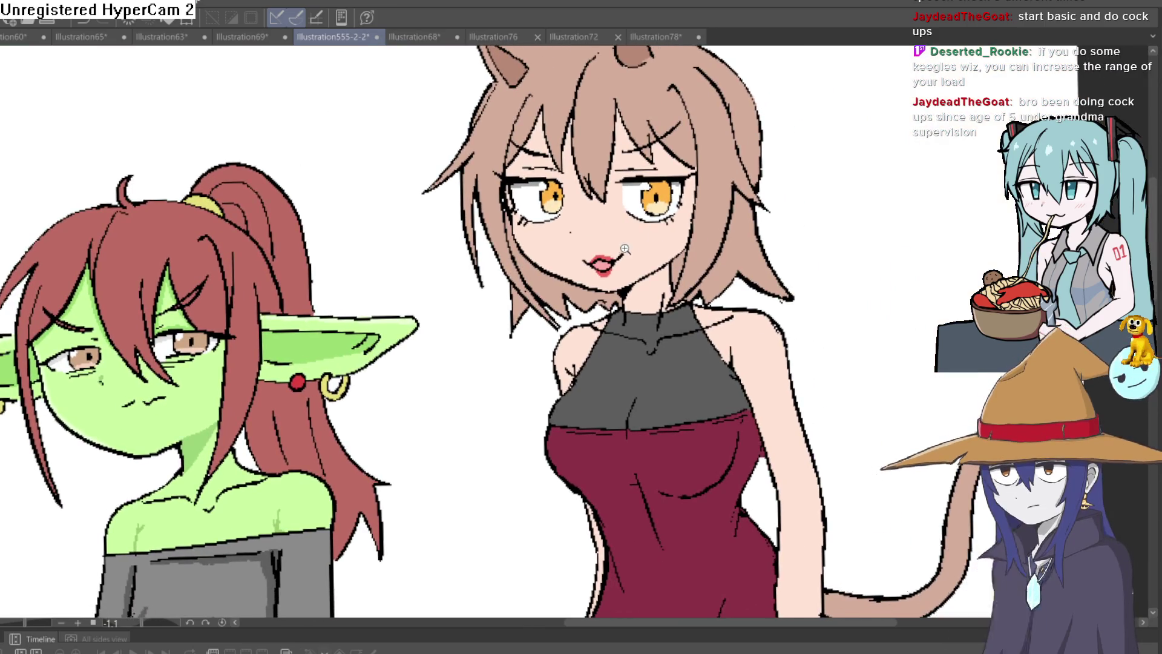
scroll(656, 257, "up", 6)
scroll(657, 257, "down", 2)
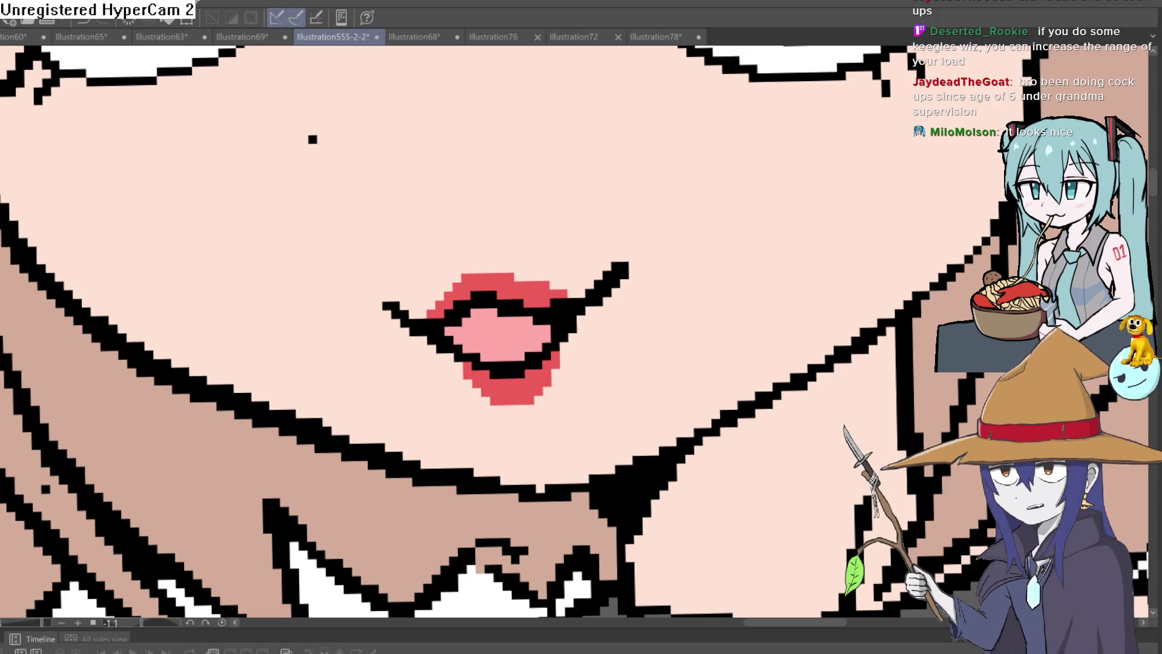
scroll(285, 213, "down", 1)
key("ctrl+0")
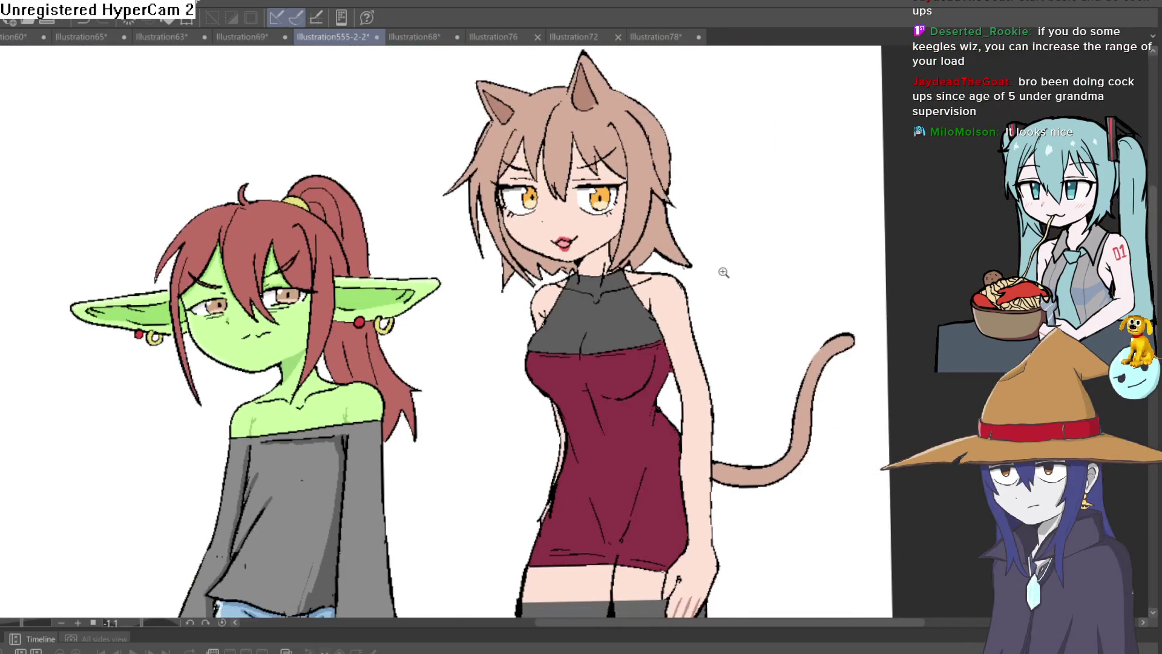
scroll(725, 272, "down", 2)
scroll(789, 252, "up", 1)
scroll(916, 207, "up", 1)
key("h")
key("h")
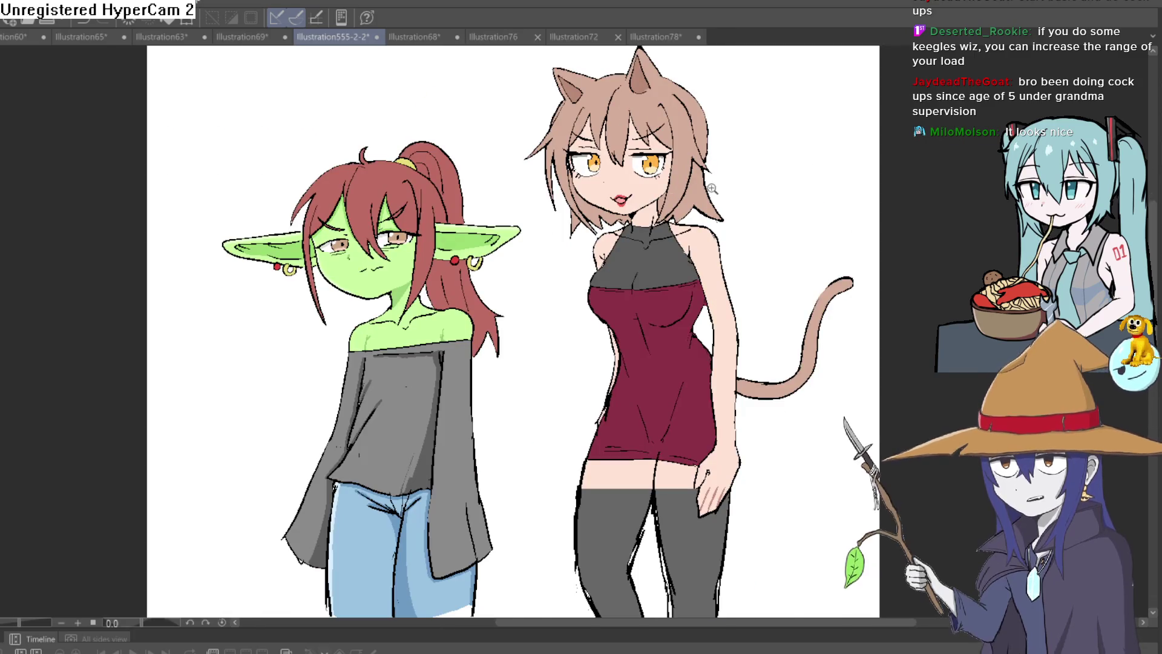
scroll(636, 151, "up", 4)
mouse_move(818, 297)
left_mouse_down()
mouse_move(818, 385)
mouse_move(797, 325)
mouse_move(774, 324)
mouse_move(781, 256)
mouse_move(724, 300)
mouse_move(758, 212)
left_mouse_up()
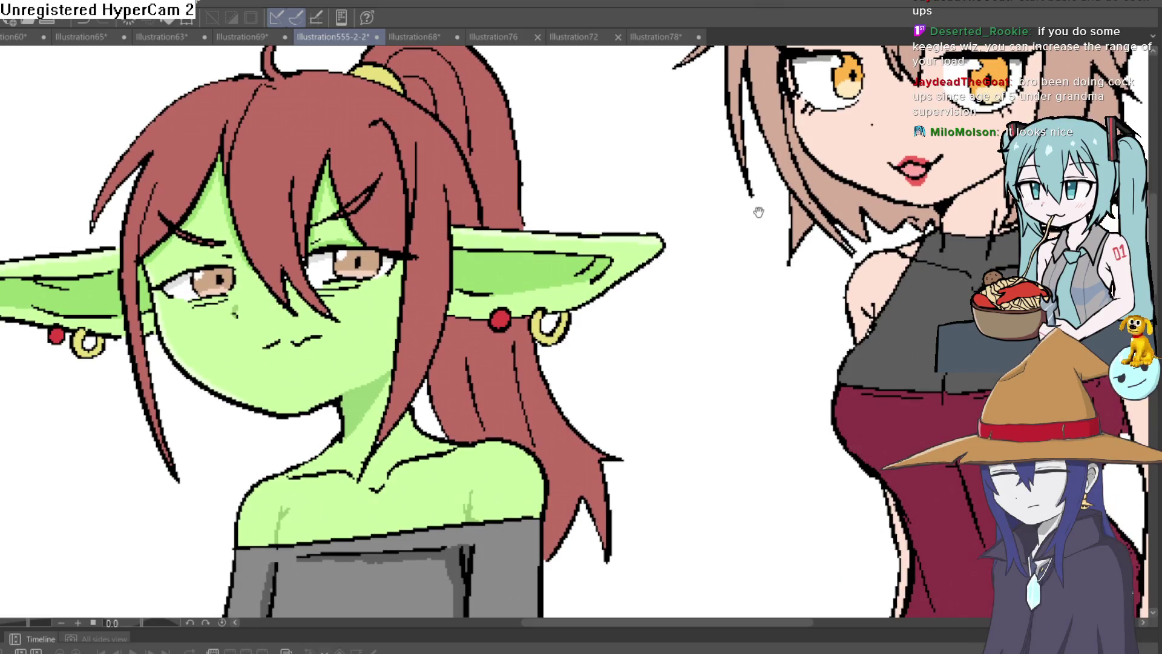
left_click(432, 38)
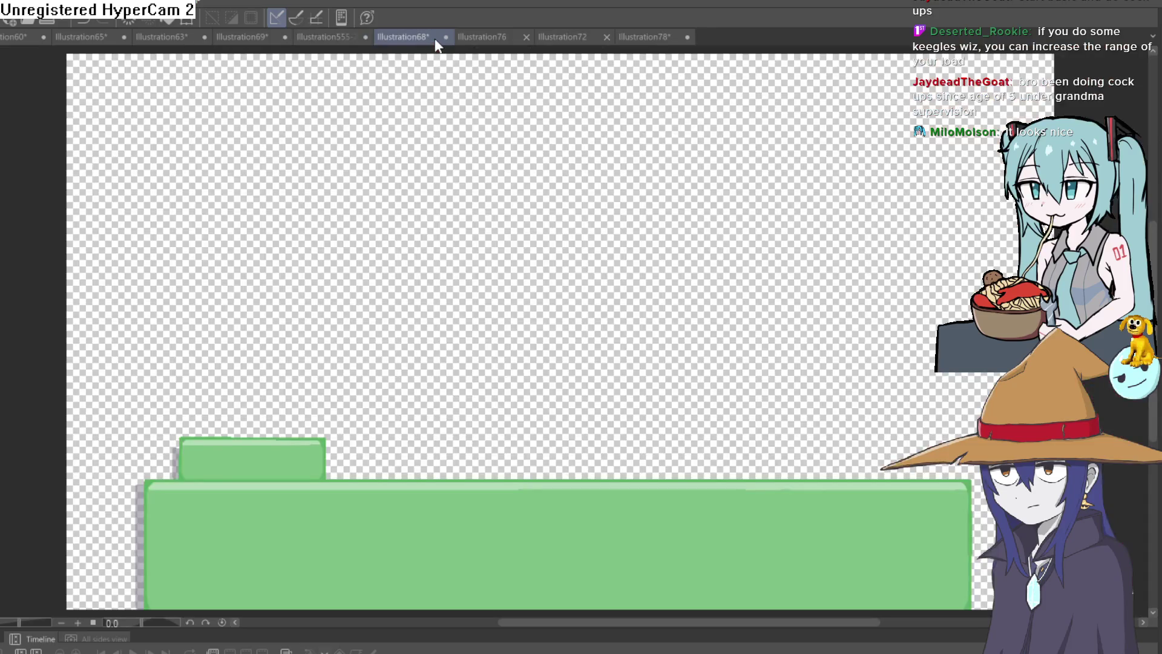
left_click(510, 42)
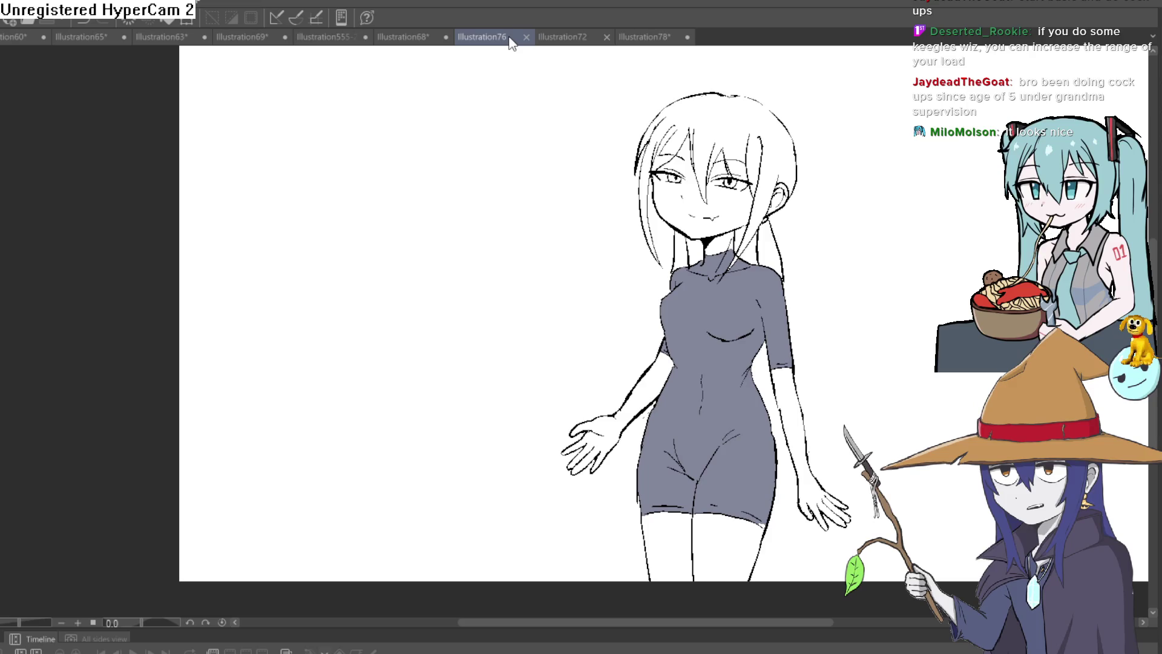
left_click_drag(861, 250, 775, 301)
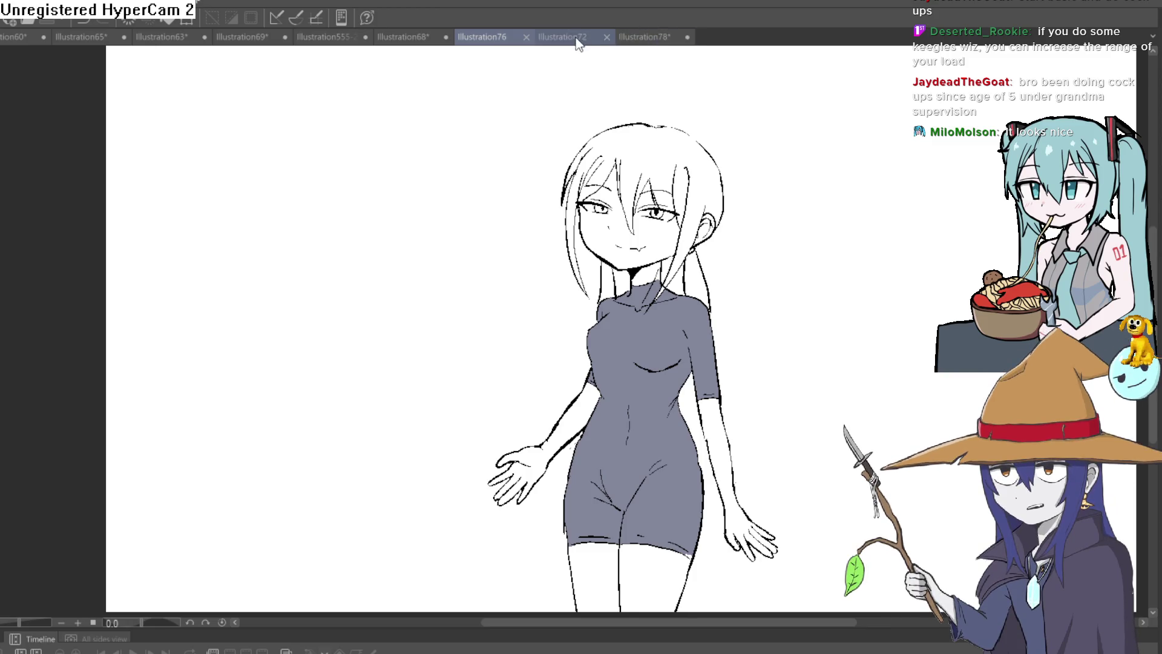
left_click(578, 39)
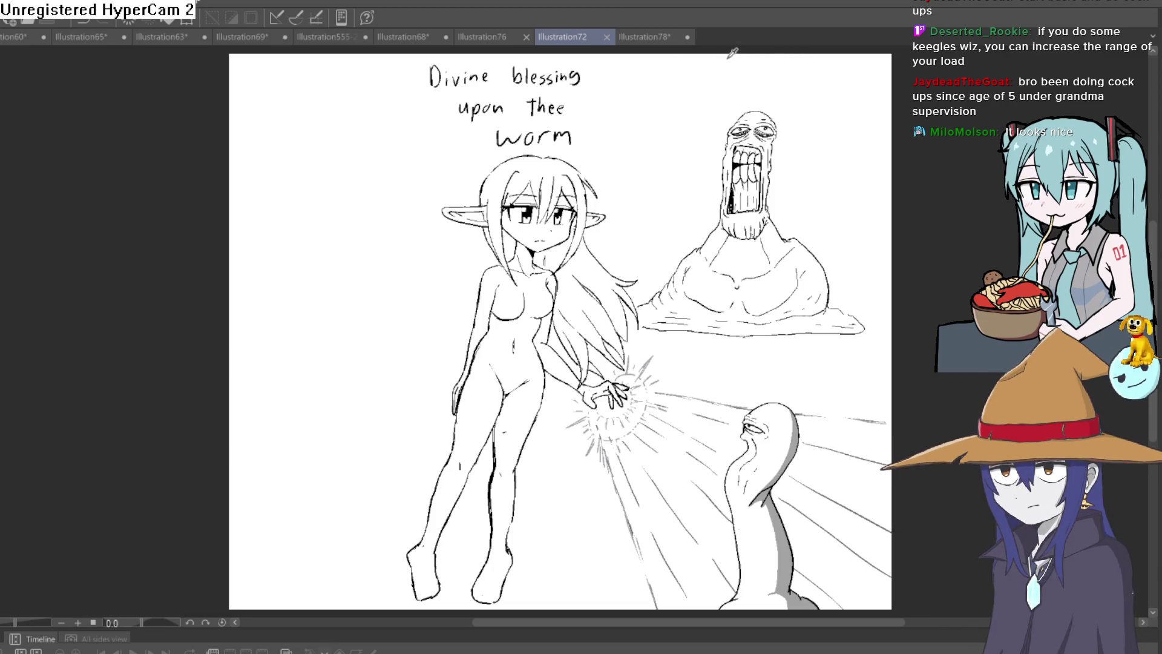
left_click(647, 38)
left_click(578, 38)
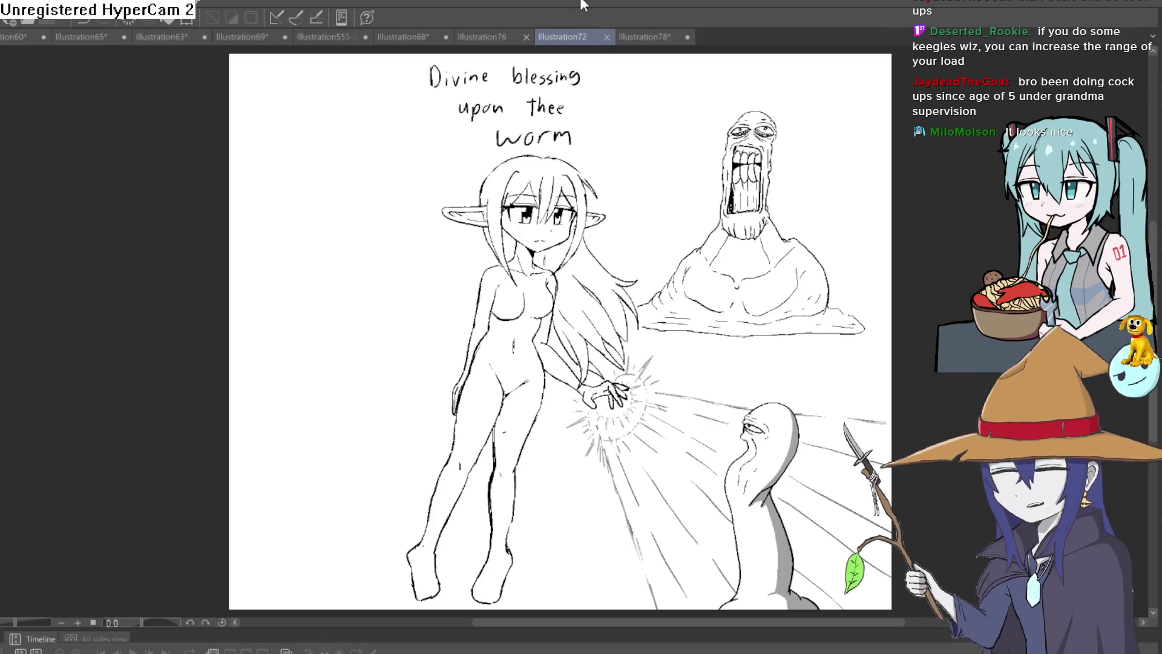
left_click(400, 38)
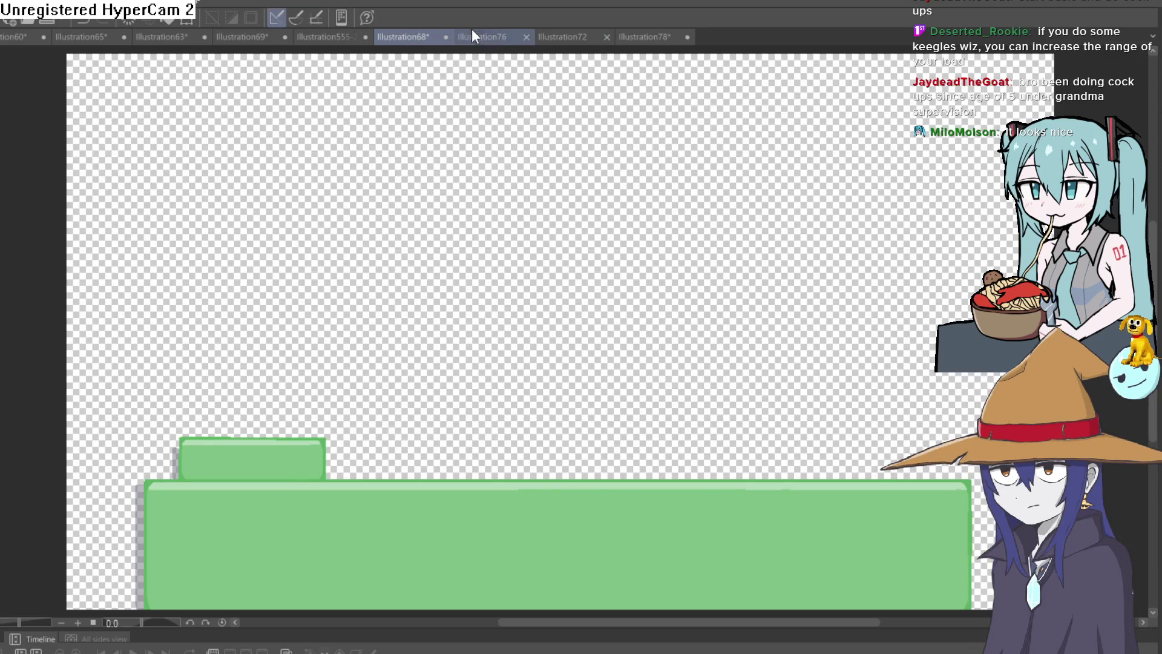
left_click(339, 35)
left_click(259, 35)
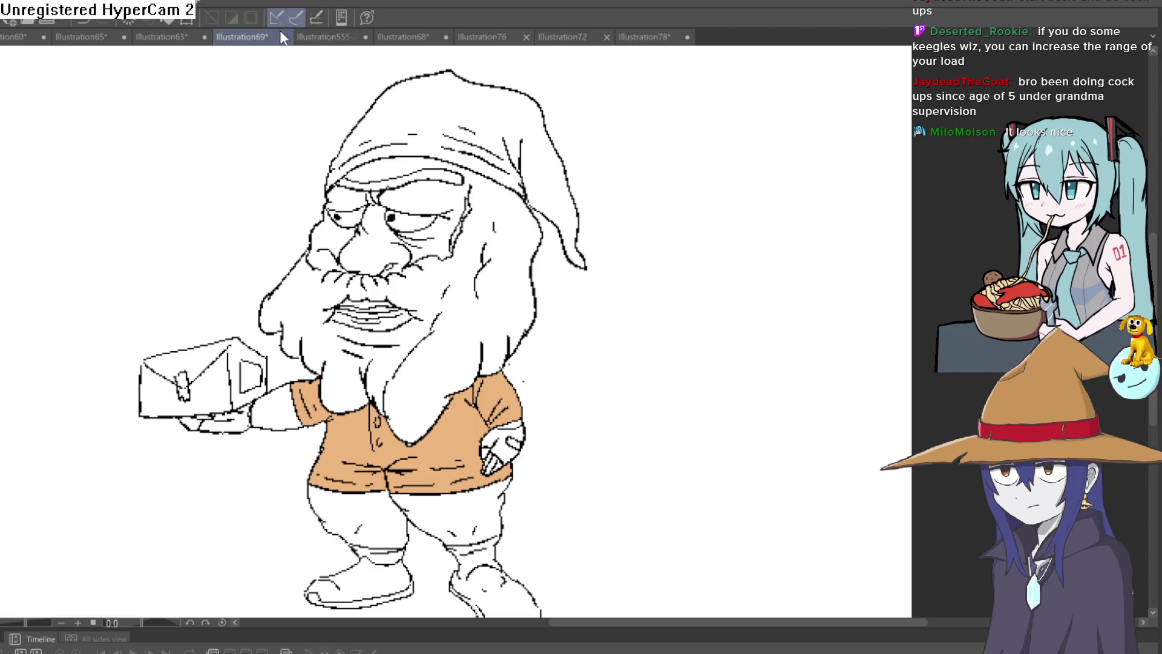
left_click(179, 29)
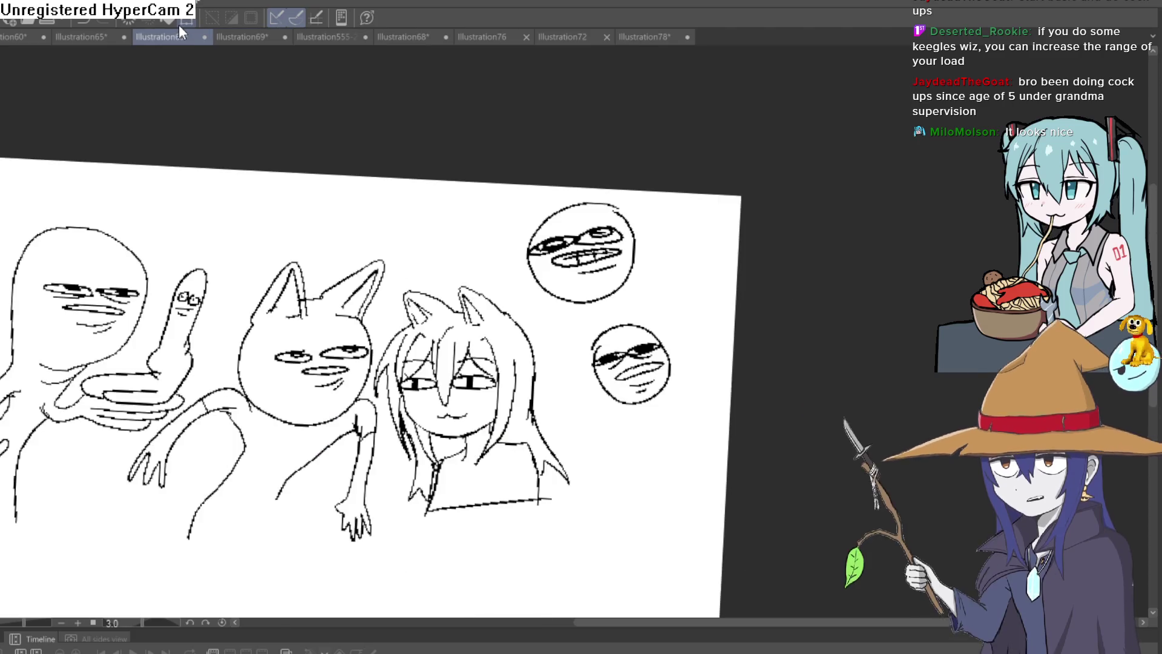
left_click(266, 35)
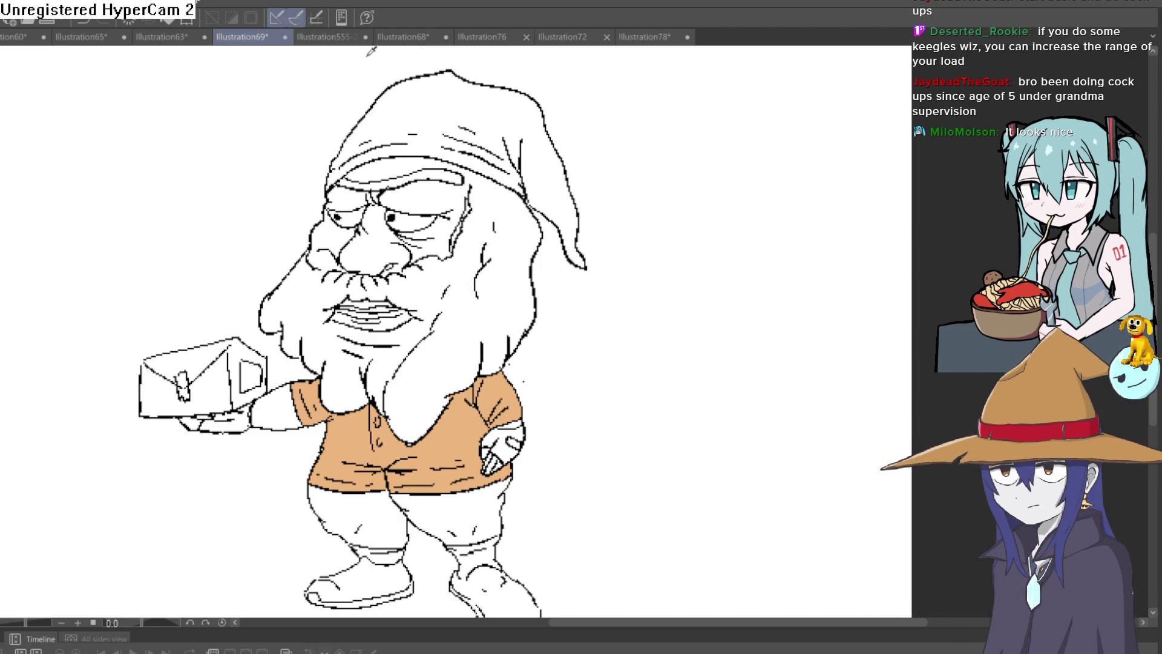
left_click(356, 38)
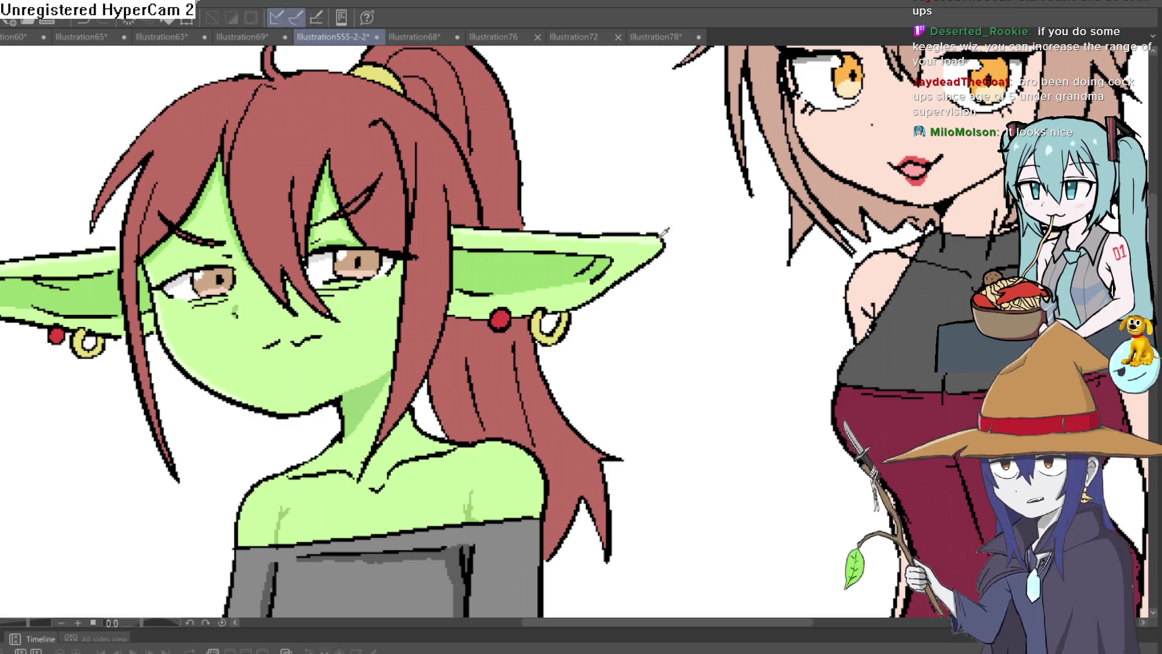
scroll(594, 233, "down", 5)
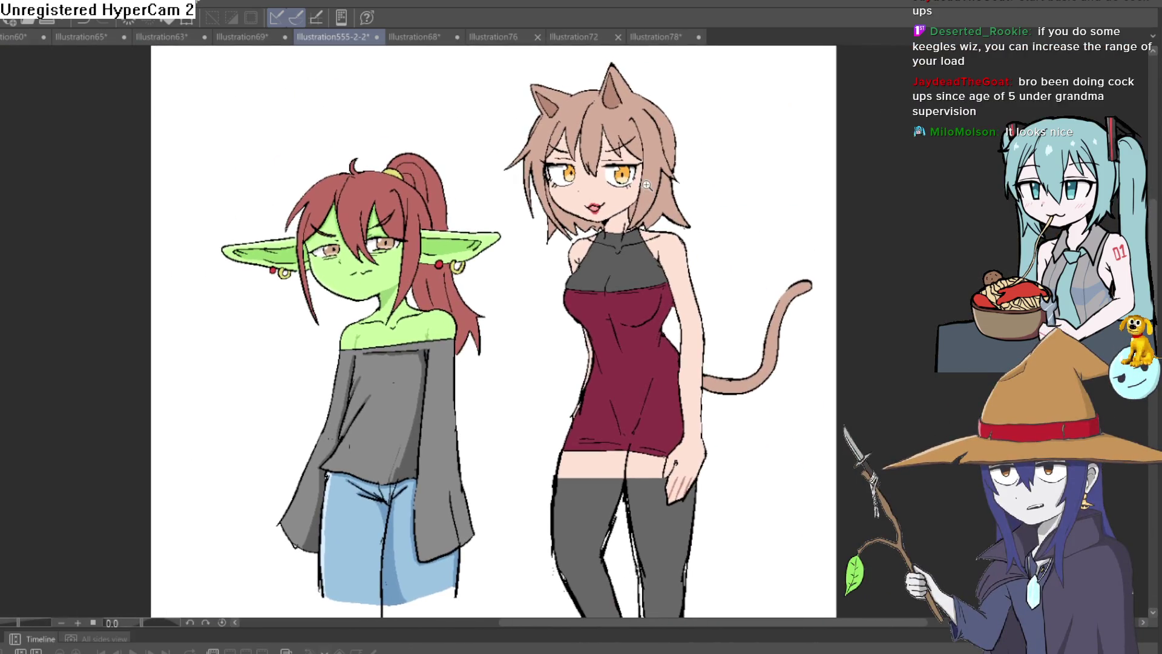
scroll(647, 184, "up", 4)
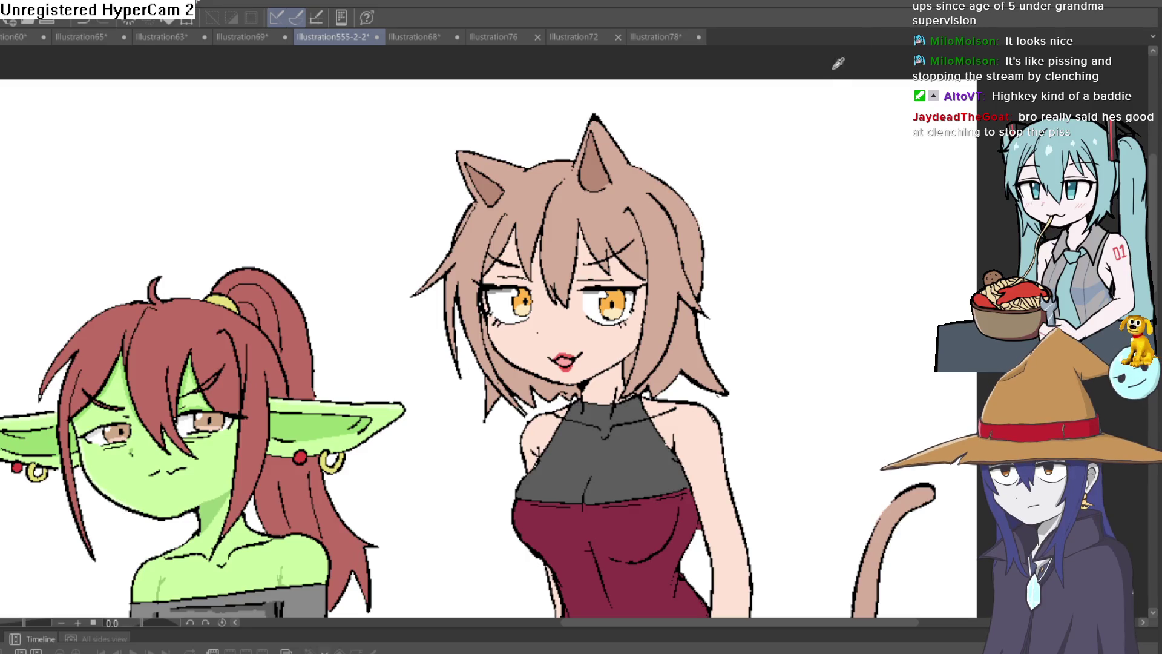
left_click_drag(800, 316, 839, 232)
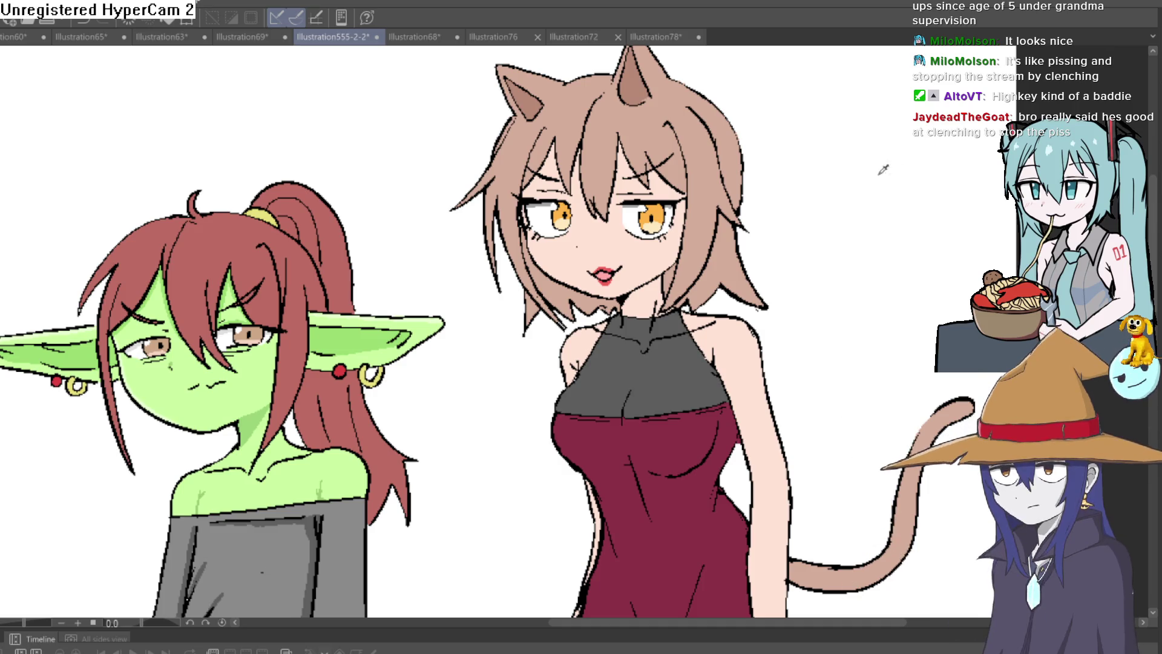
scroll(852, 233, "down", 4)
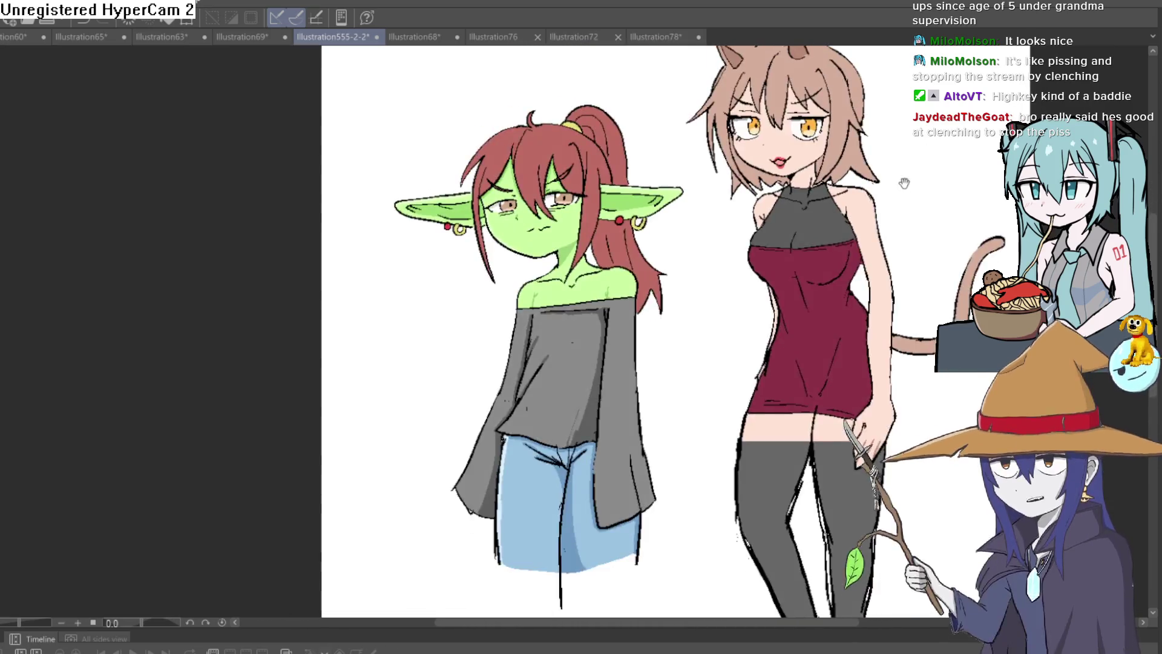
scroll(813, 228, "up", 1)
scroll(813, 228, "up", 3)
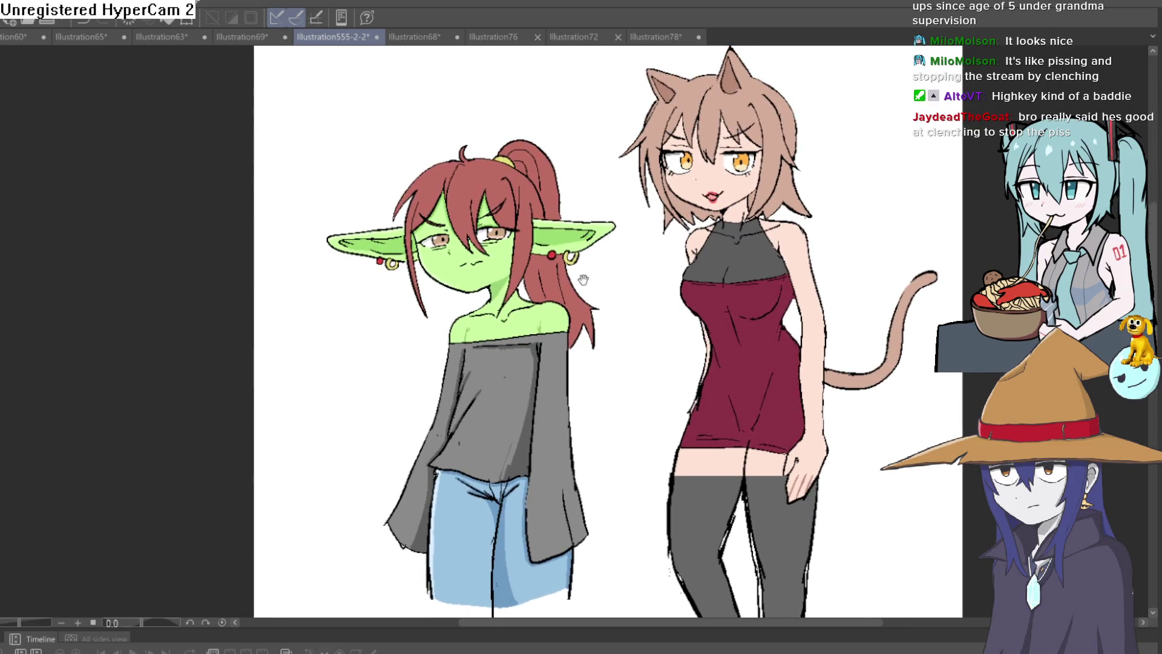
scroll(576, 280, "up", 1)
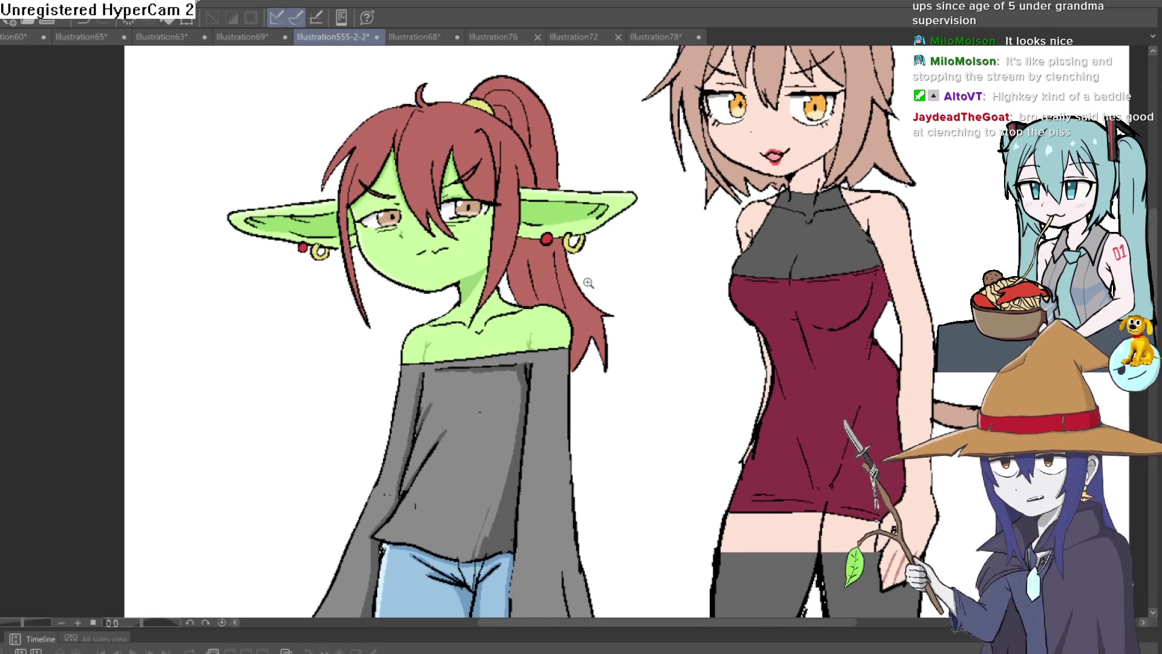
scroll(588, 306, "up", 1)
scroll(590, 314, "up", 2)
mouse_move(597, 316)
left_mouse_down()
mouse_move(625, 303)
mouse_move(626, 332)
mouse_move(633, 285)
left_mouse_up()
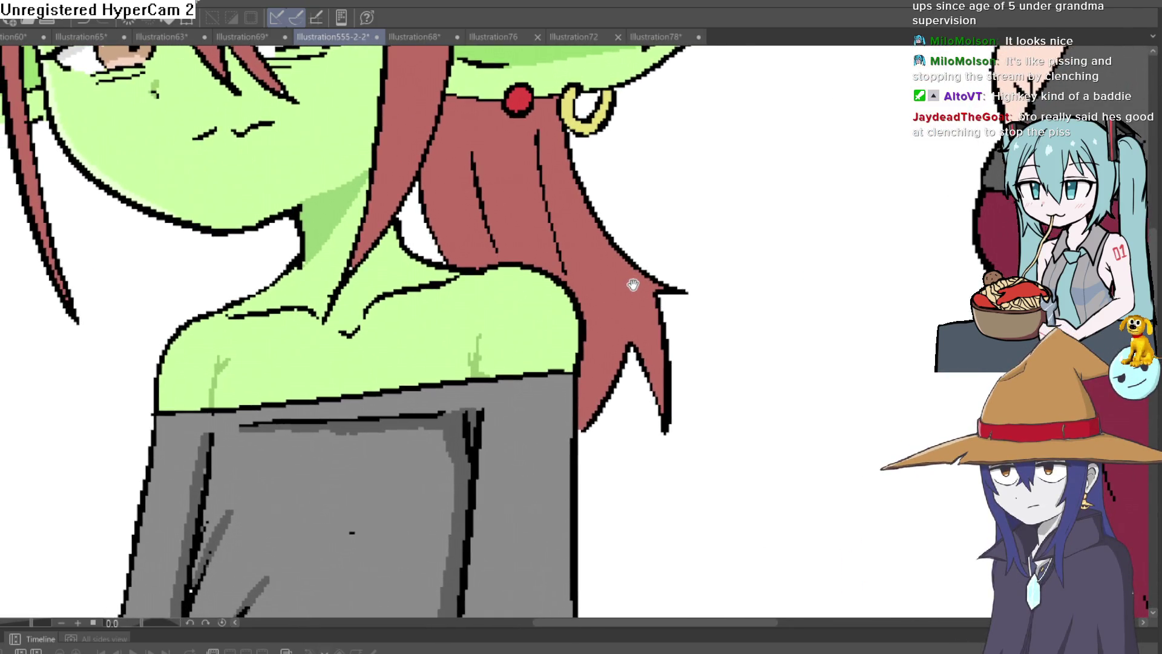
scroll(641, 267, "down", 5)
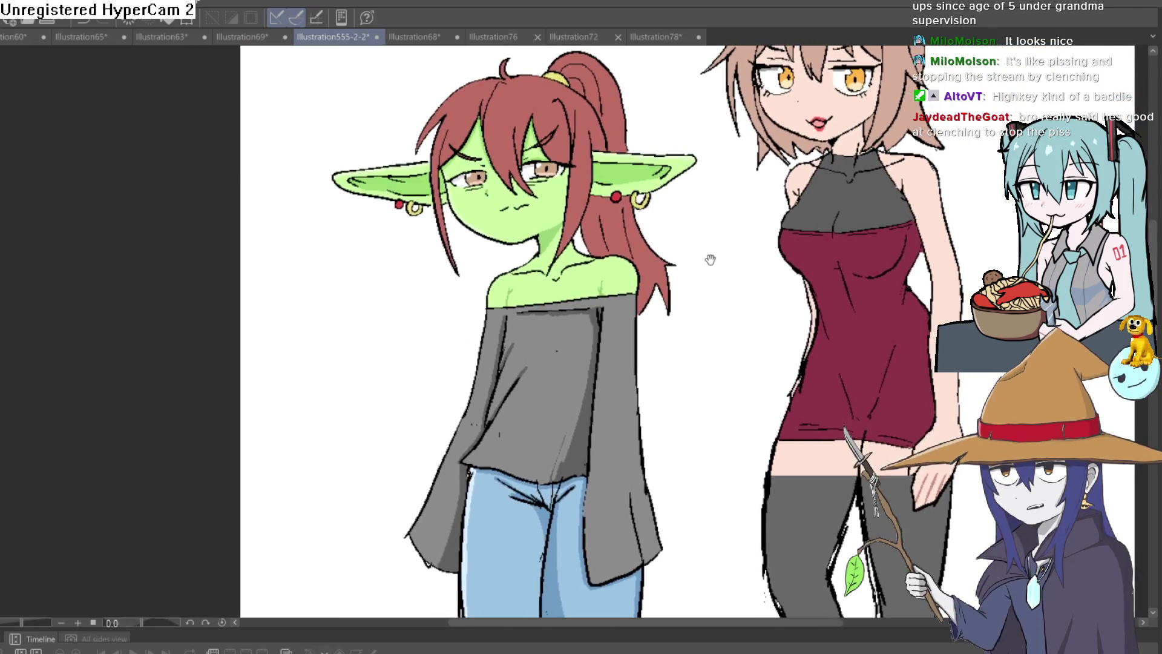
mouse_move(713, 256)
left_mouse_down()
mouse_move(714, 242)
mouse_move(700, 260)
mouse_move(659, 270)
left_mouse_up()
scroll(658, 270, "up", 5)
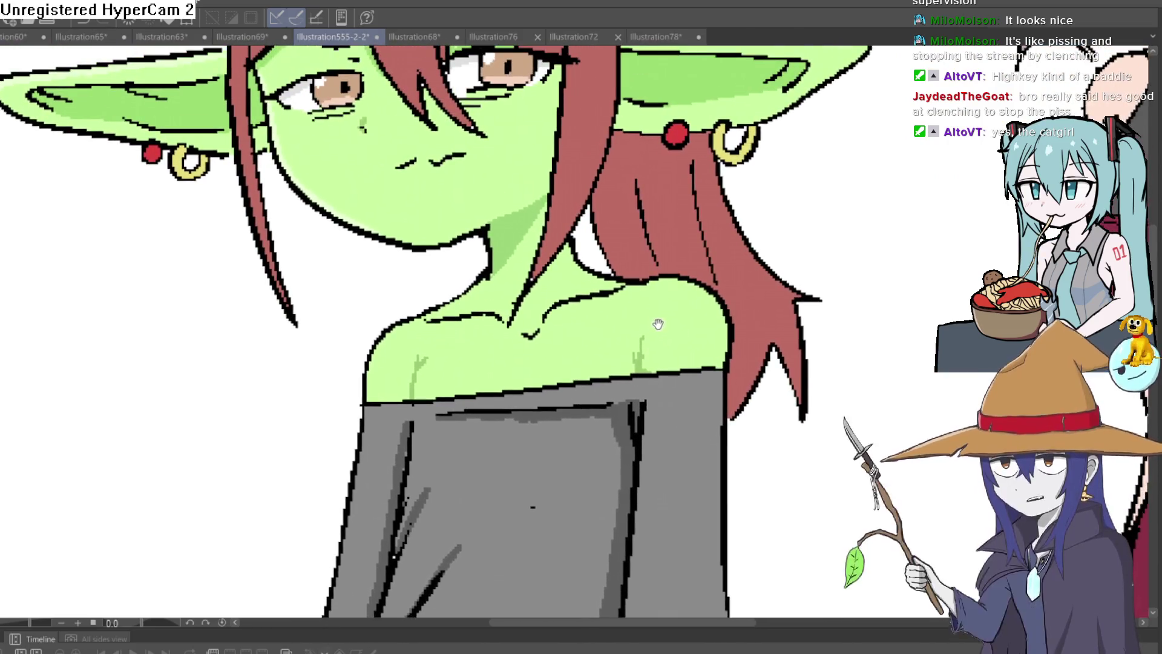
scroll(660, 329, "down", 5)
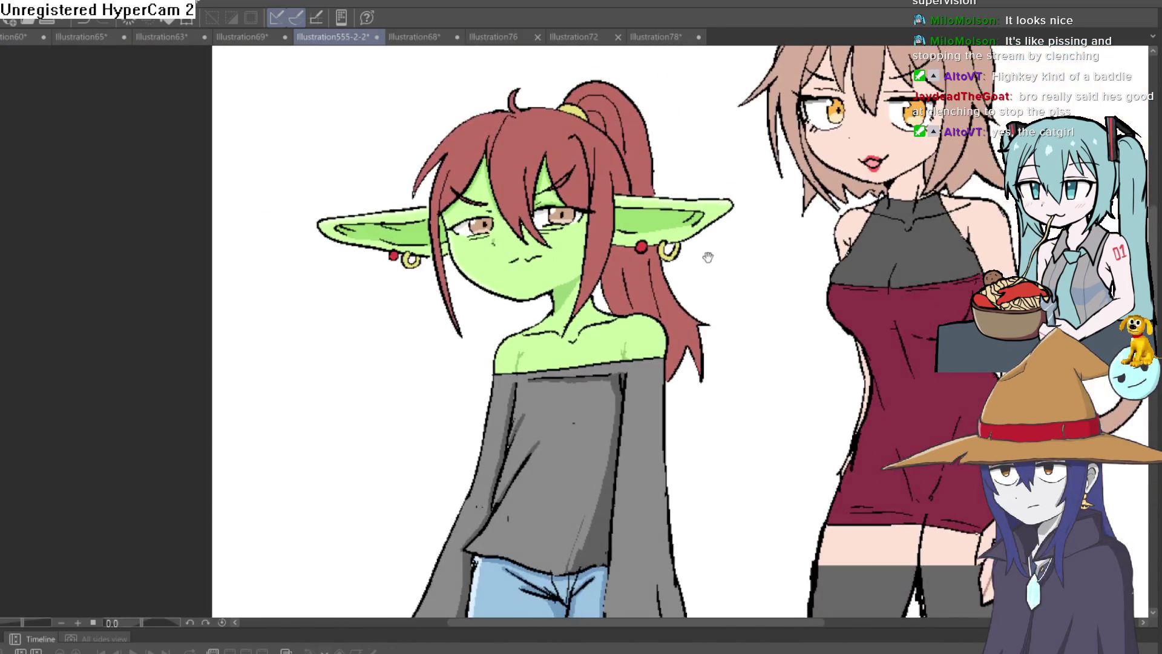
mouse_move(700, 275)
left_mouse_down()
mouse_move(683, 307)
mouse_move(699, 297)
left_mouse_up()
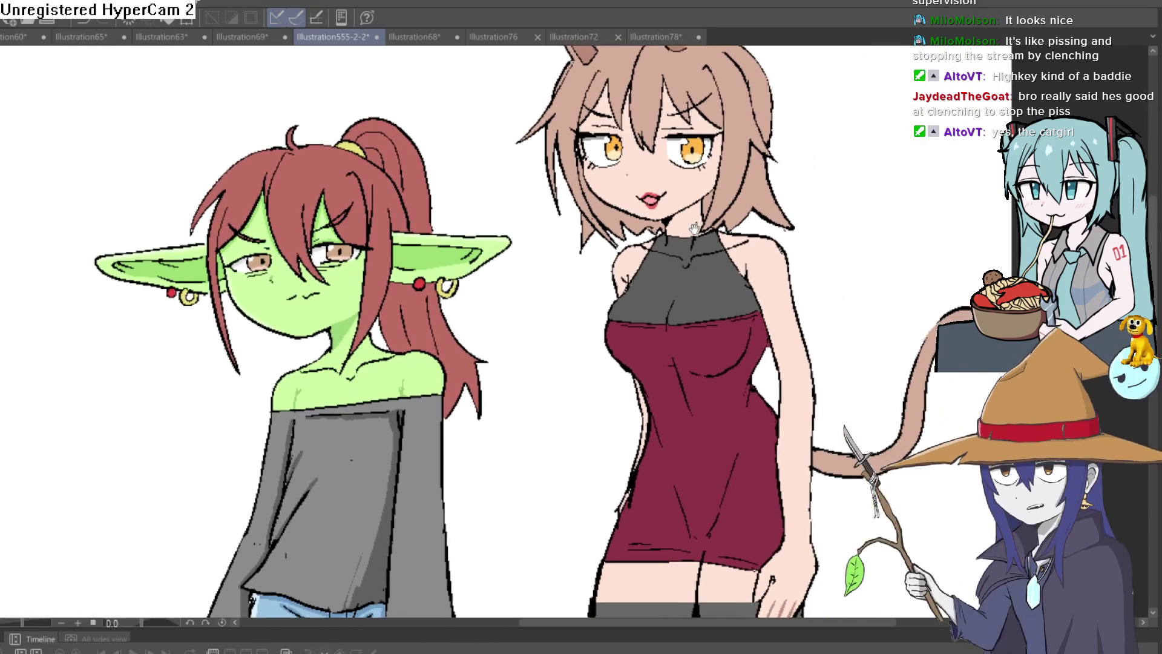
scroll(732, 233, "down", 2)
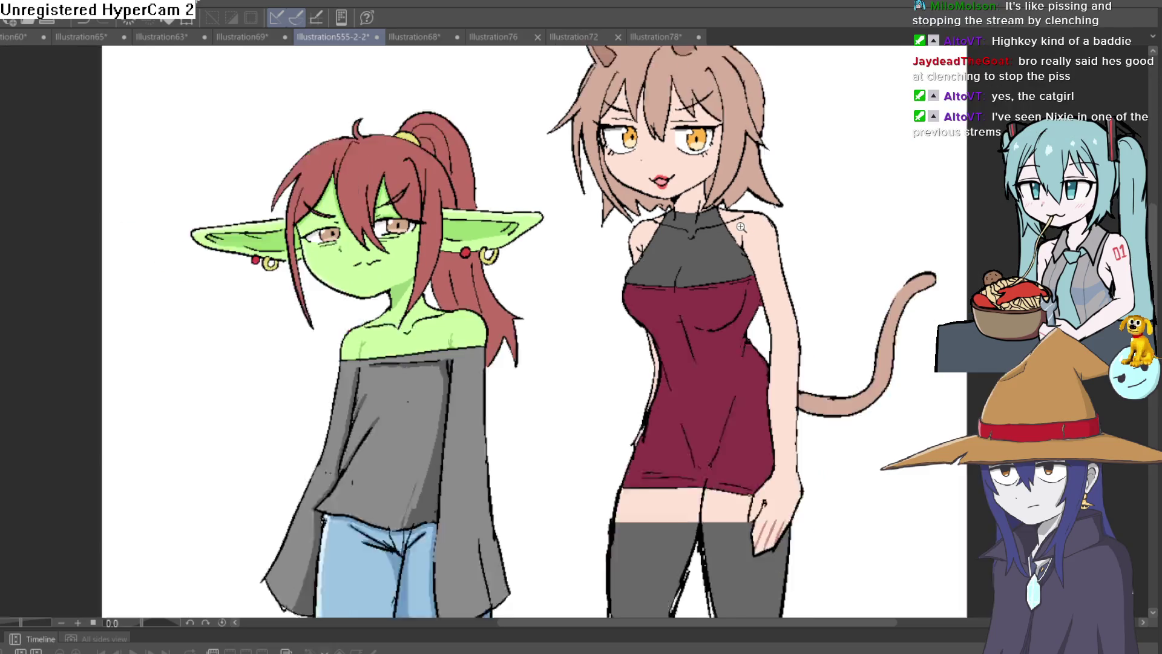
left_click_drag(741, 229, 740, 247)
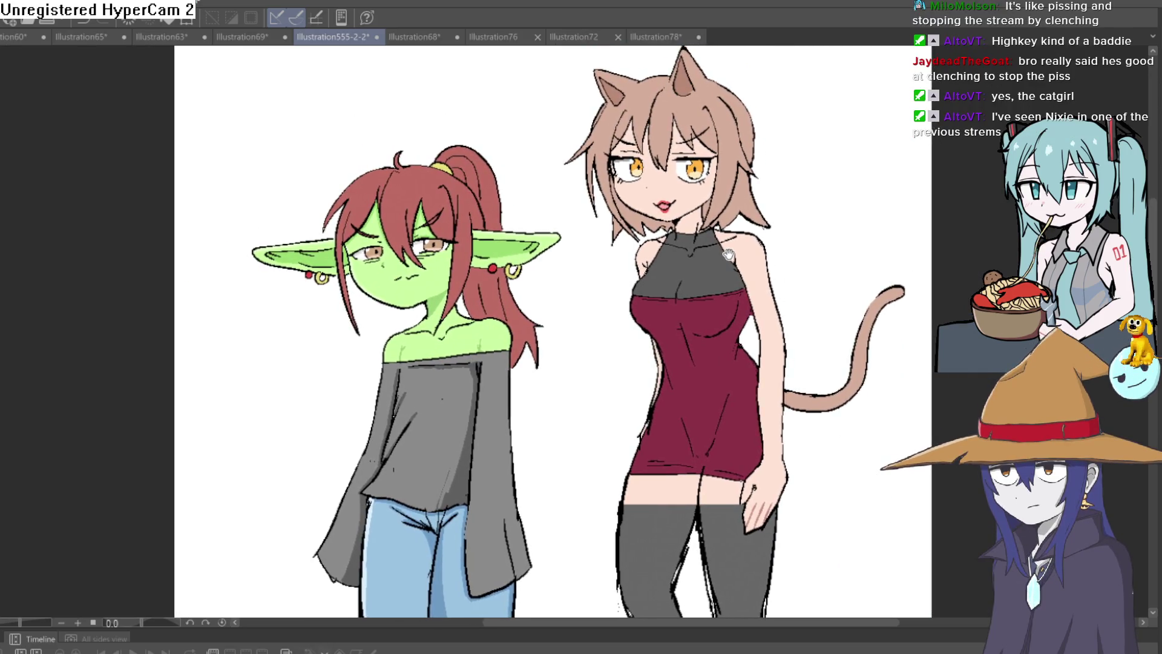
scroll(769, 266, "up", 3)
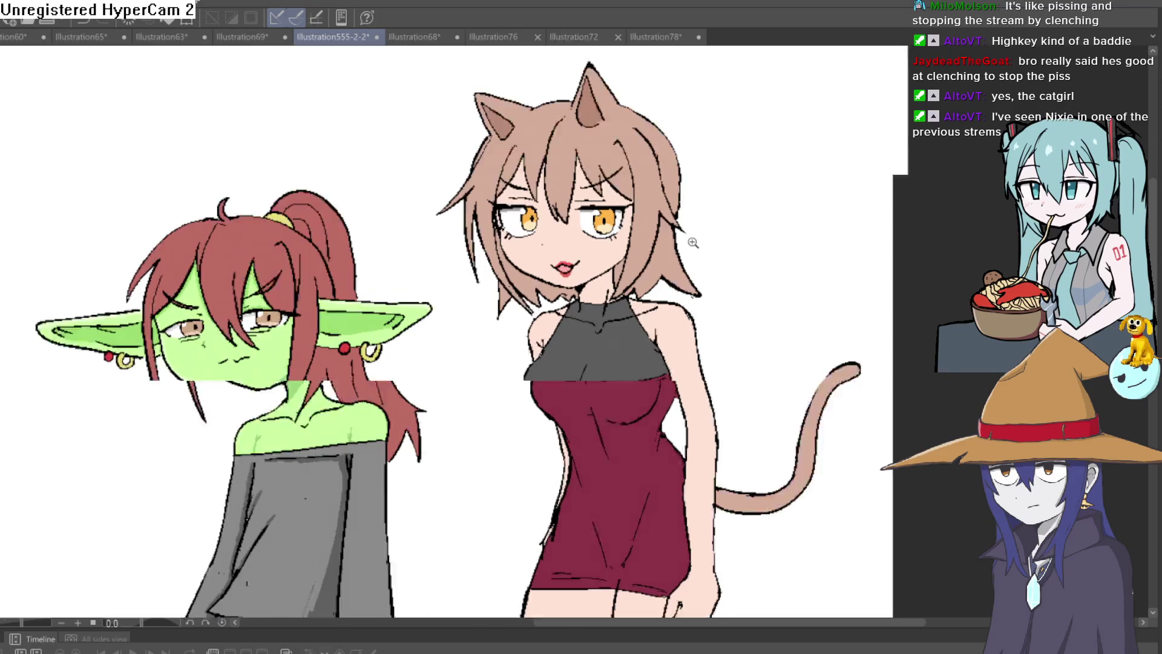
left_click_drag(710, 253, 707, 244)
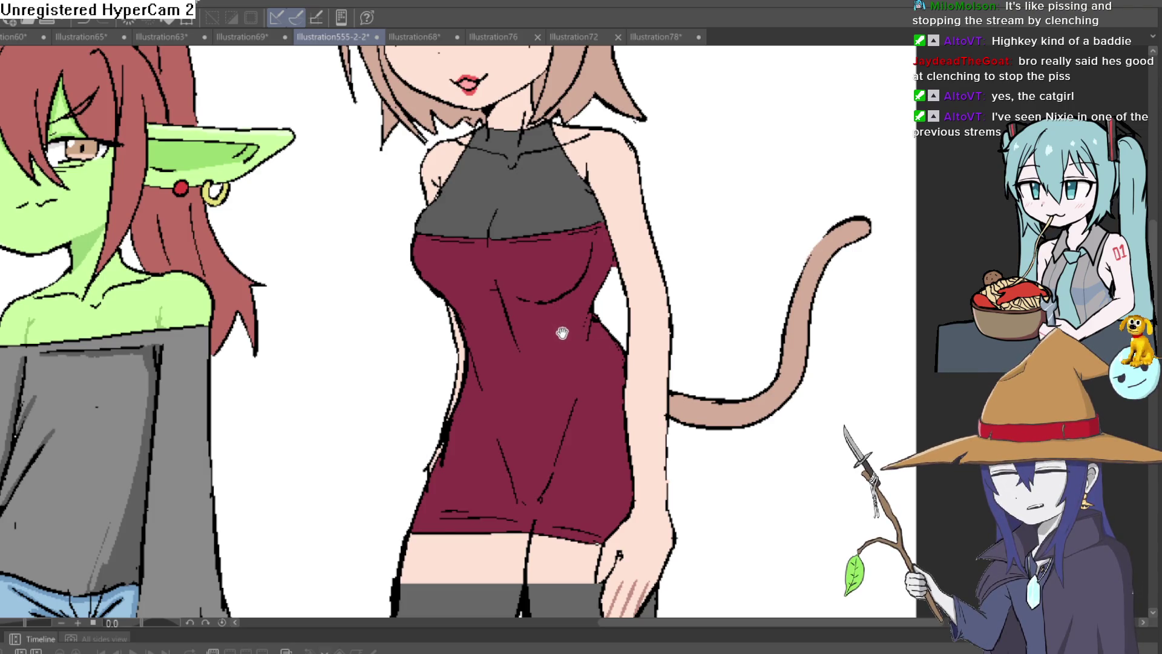
left_click_drag(565, 334, 577, 345)
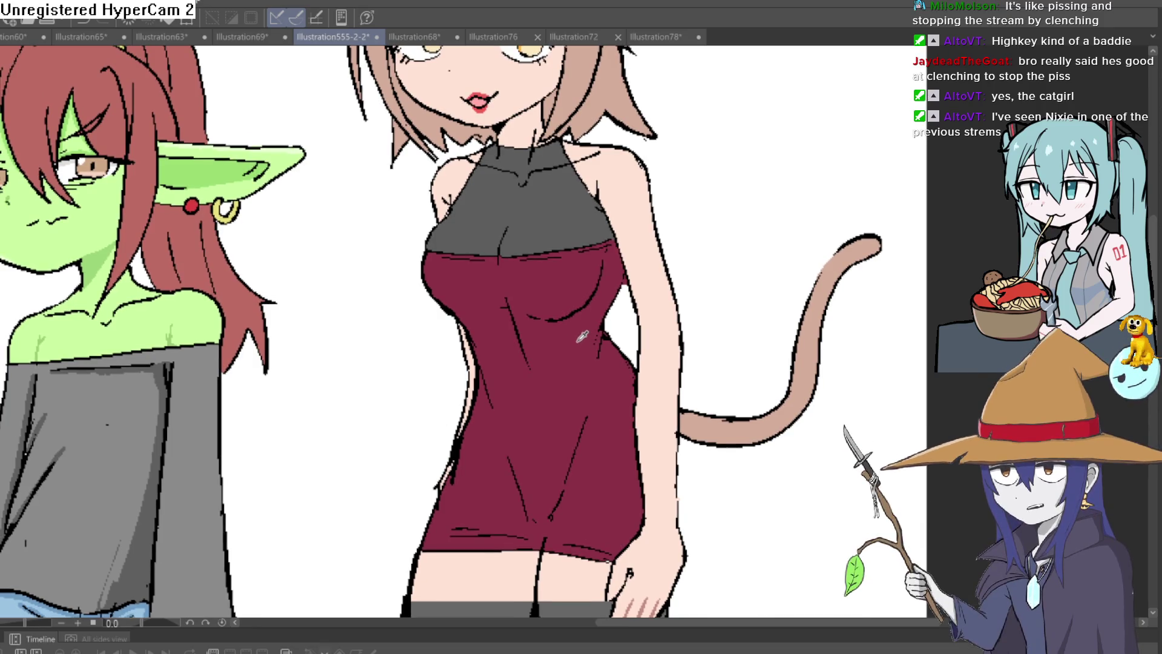
scroll(584, 337, "down", 3)
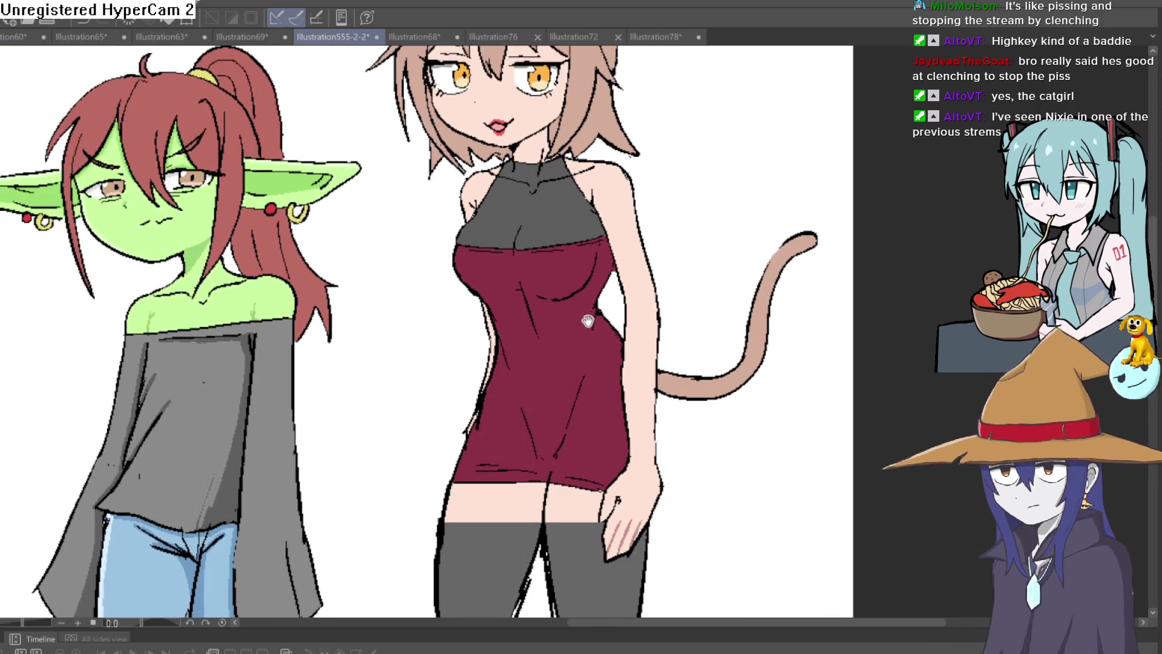
left_click_drag(588, 354, 591, 349)
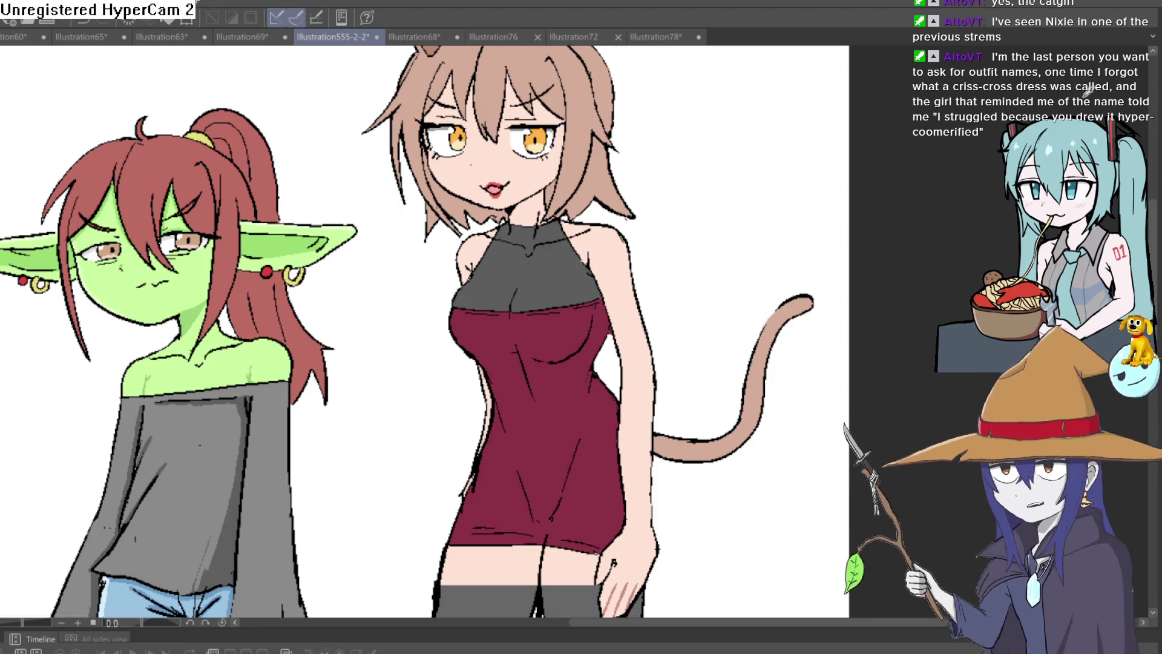
scroll(593, 121, "up", 4)
Step: Bring the catgirl's face back into view
scroll(695, 210, "down", 4)
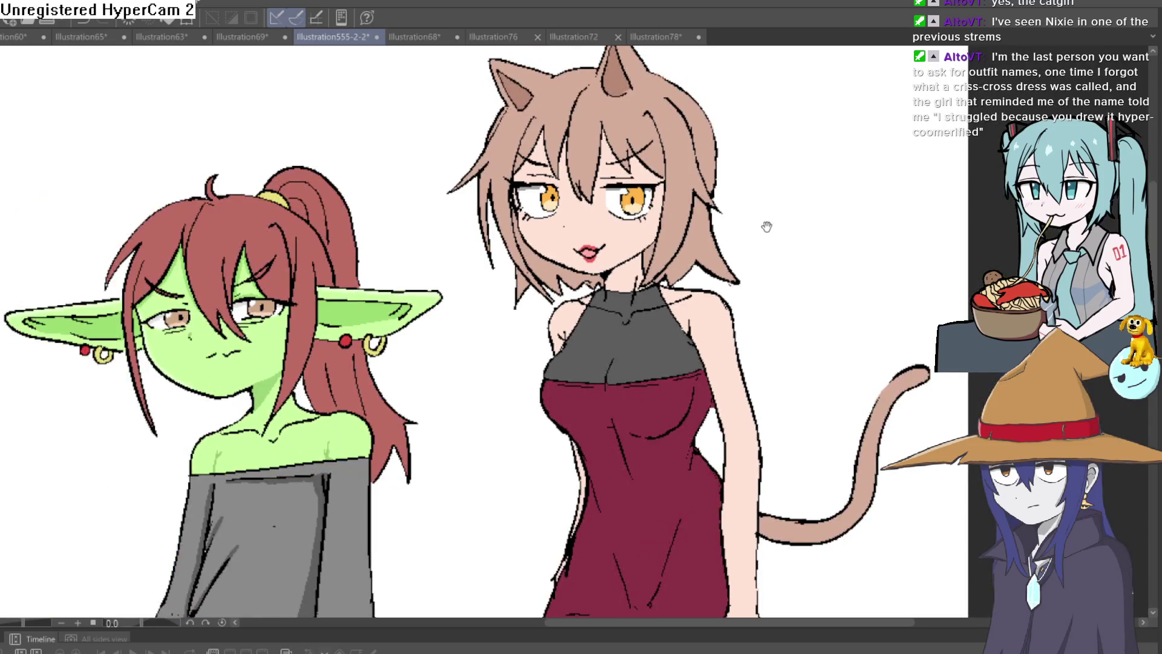
scroll(703, 212, "up", 5)
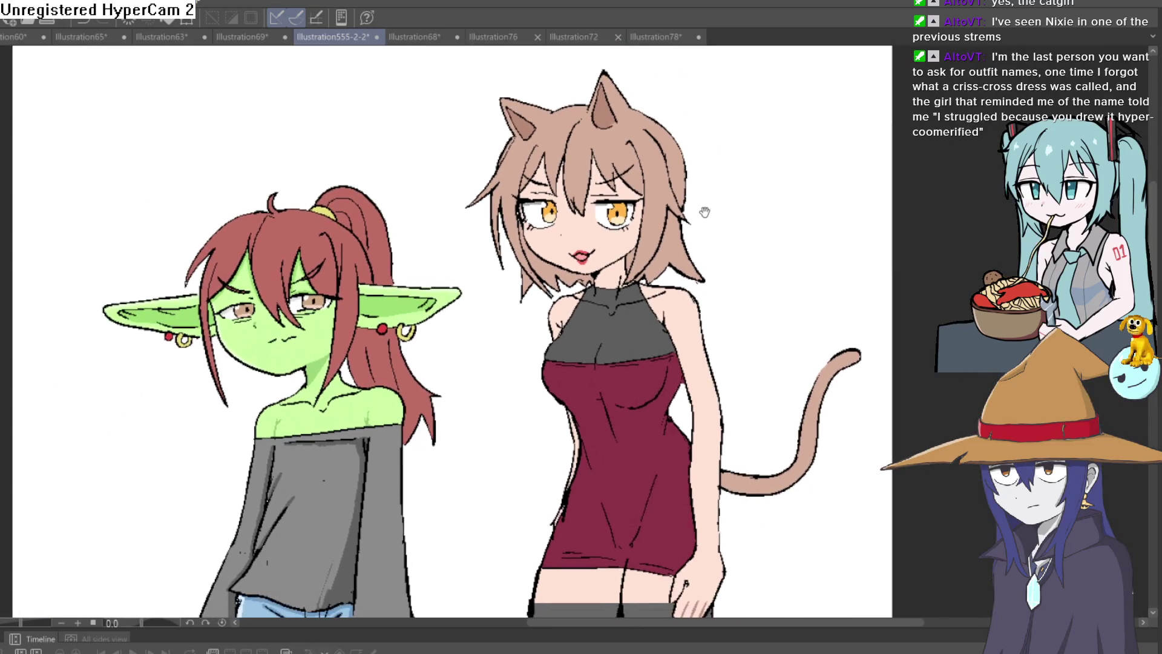
scroll(658, 200, "down", 2)
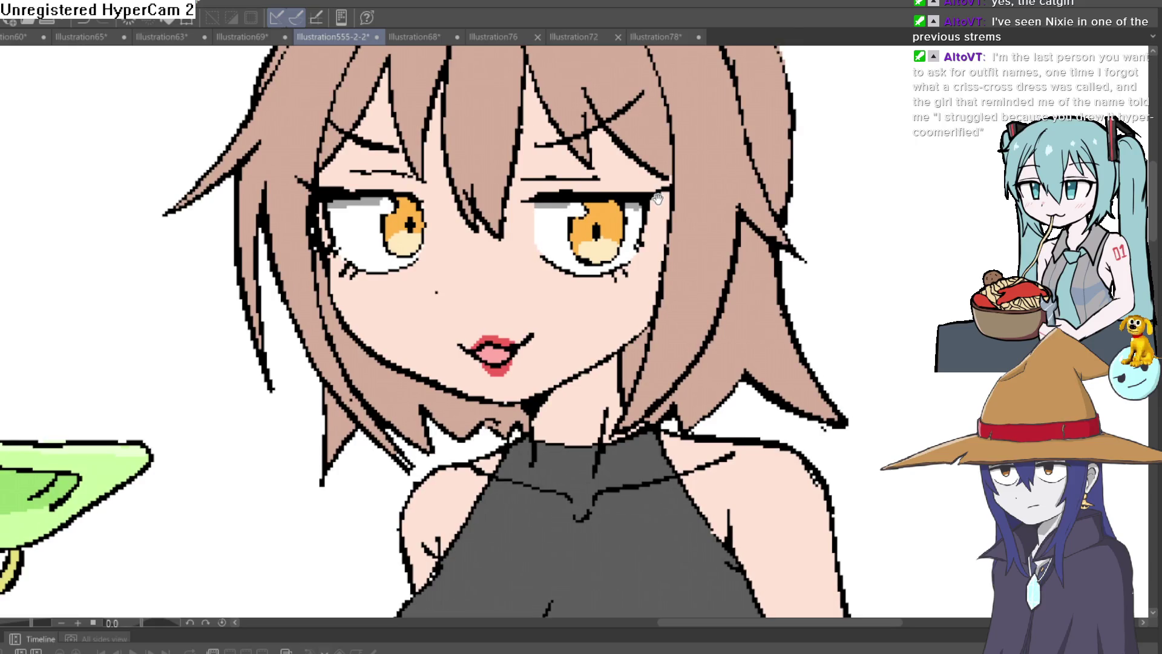
scroll(906, 140, "up", 3)
left_click_drag(907, 140, 507, 276)
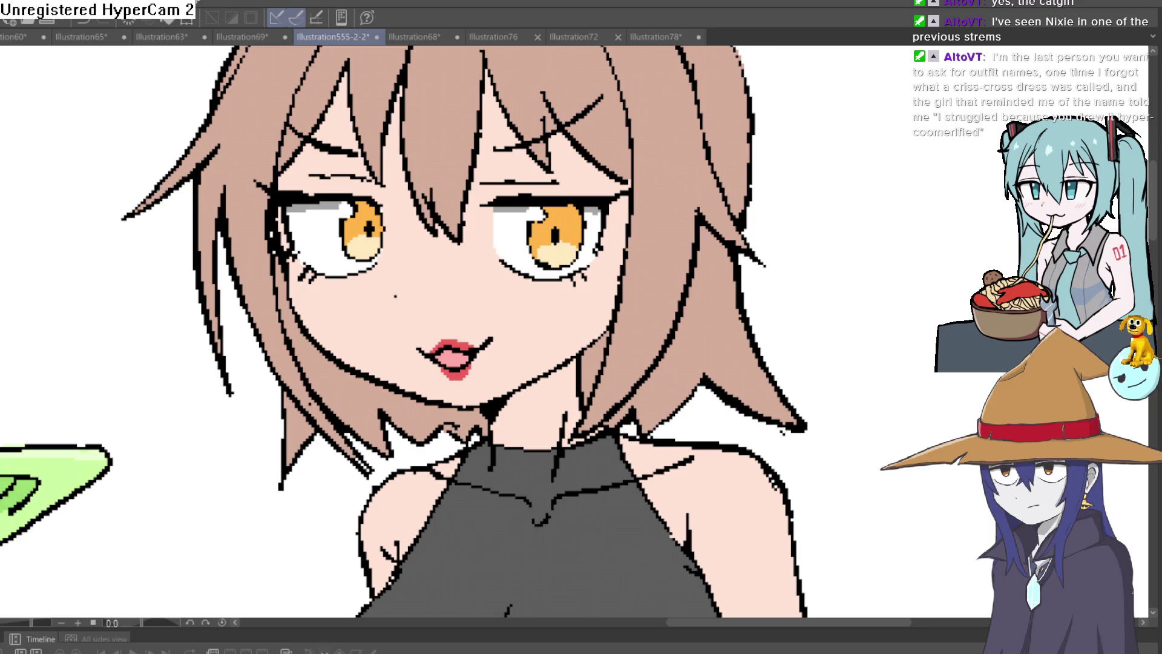
Step: Paint a white highlight beside the nose dot, redoing the first attempt
scroll(374, 275, "up", 3)
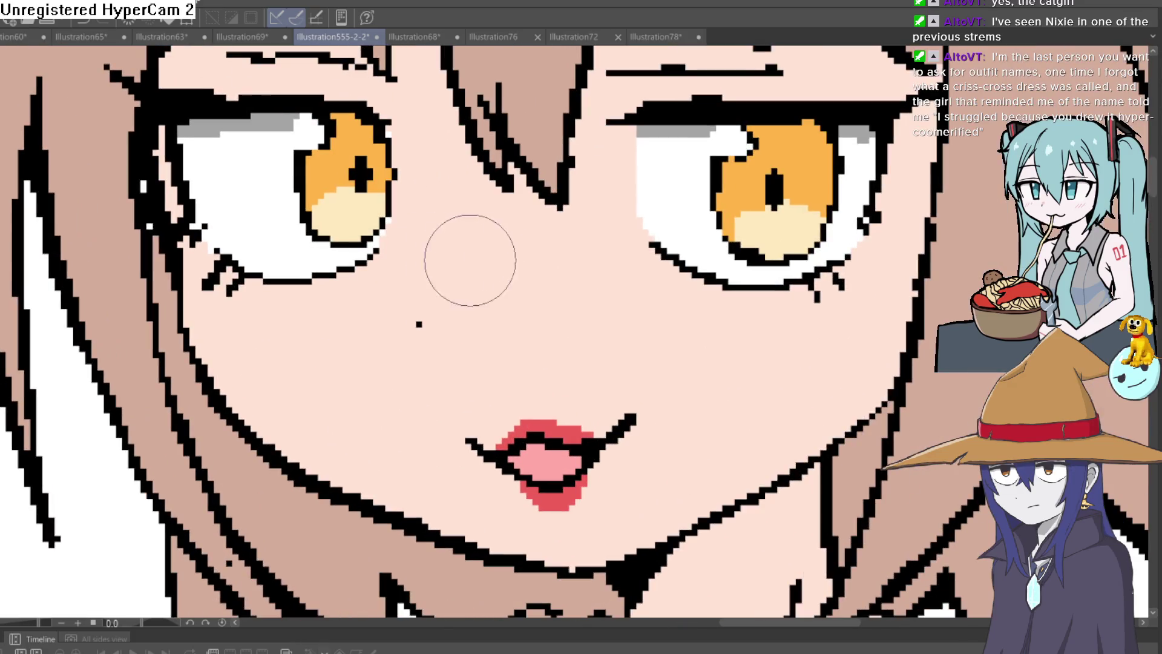
mouse_move(420, 317)
left_mouse_down()
mouse_move(434, 293)
mouse_move(415, 317)
left_mouse_up()
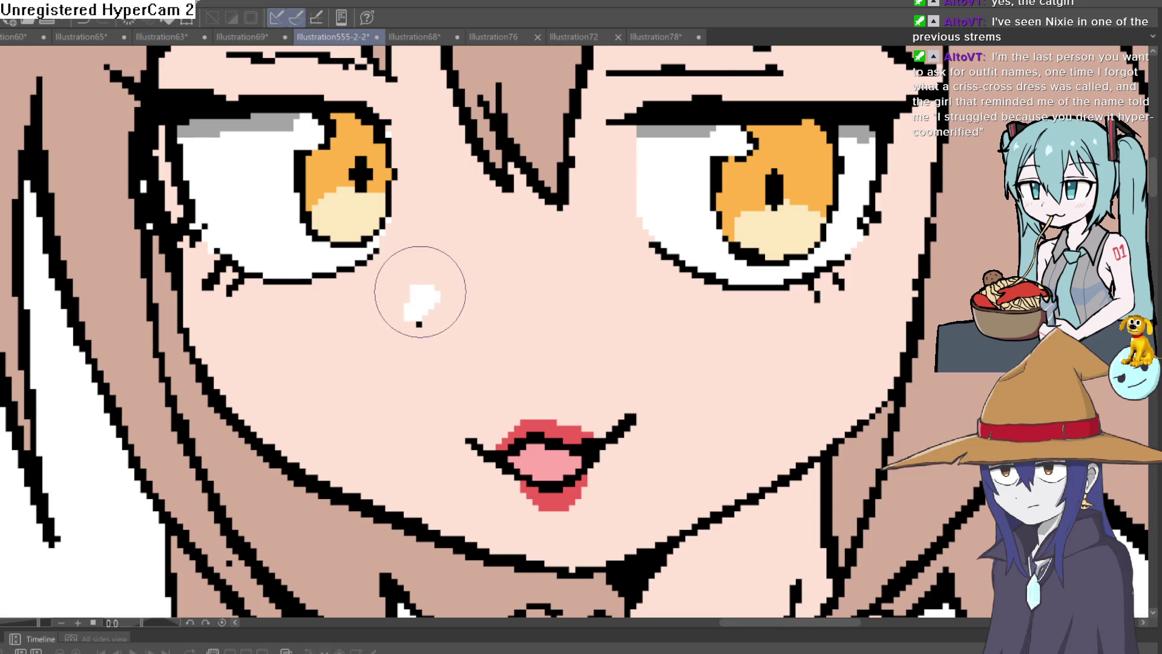
key("ctrl+z")
key("ctrl+0")
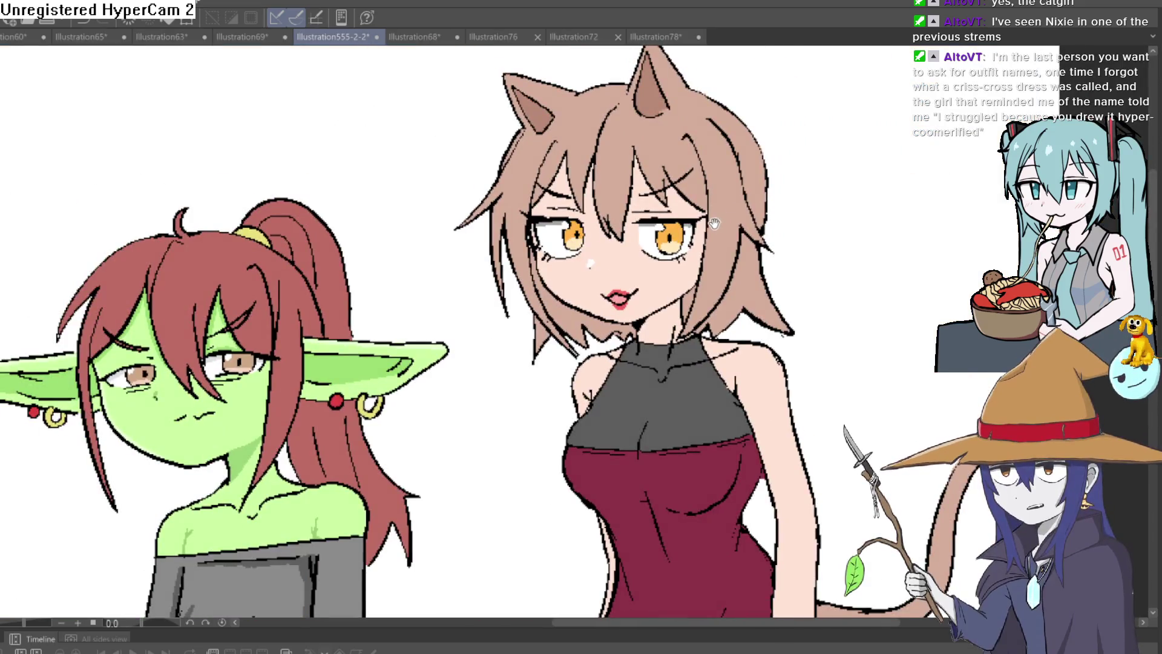
scroll(657, 224, "up", 5)
left_click_drag(591, 230, 571, 207)
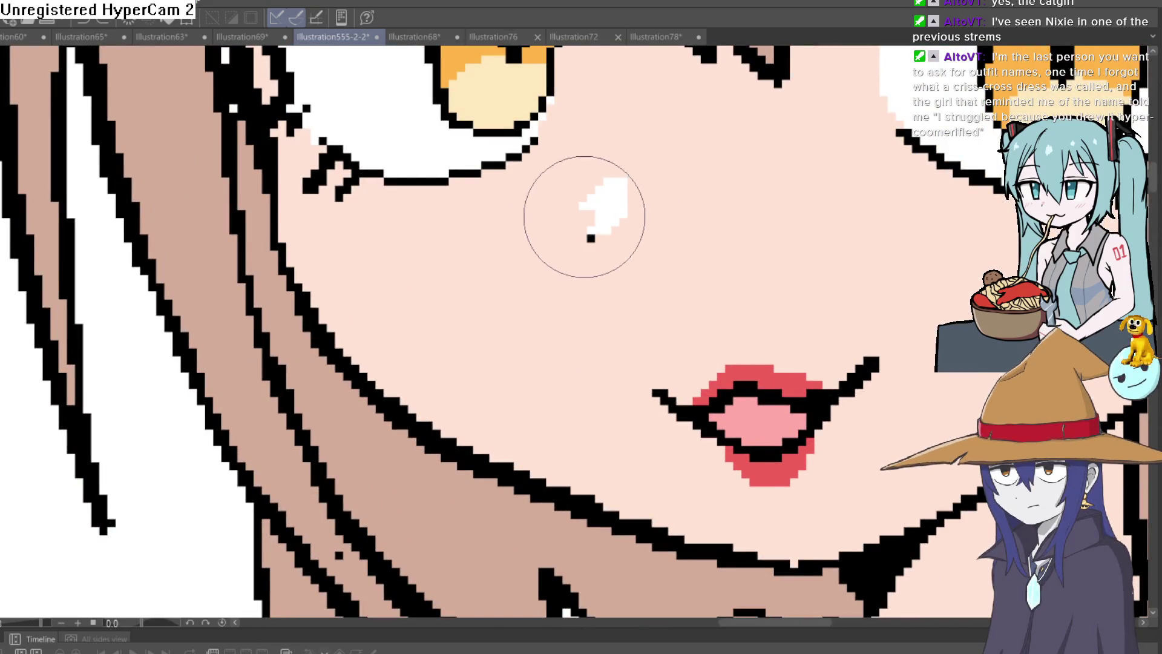
Step: Zoom out so both full figures are in view
scroll(656, 189, "down", 5)
mouse_move(783, 238)
left_mouse_down()
mouse_move(708, 250)
mouse_move(647, 297)
left_mouse_up()
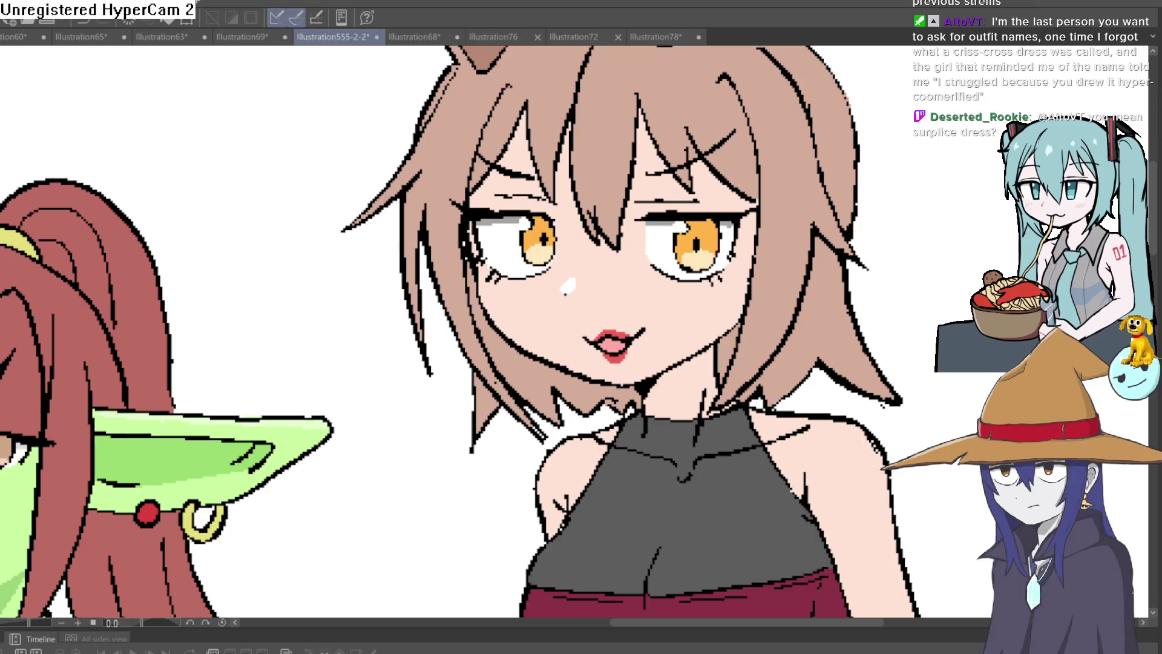
scroll(960, 156, "down", 2)
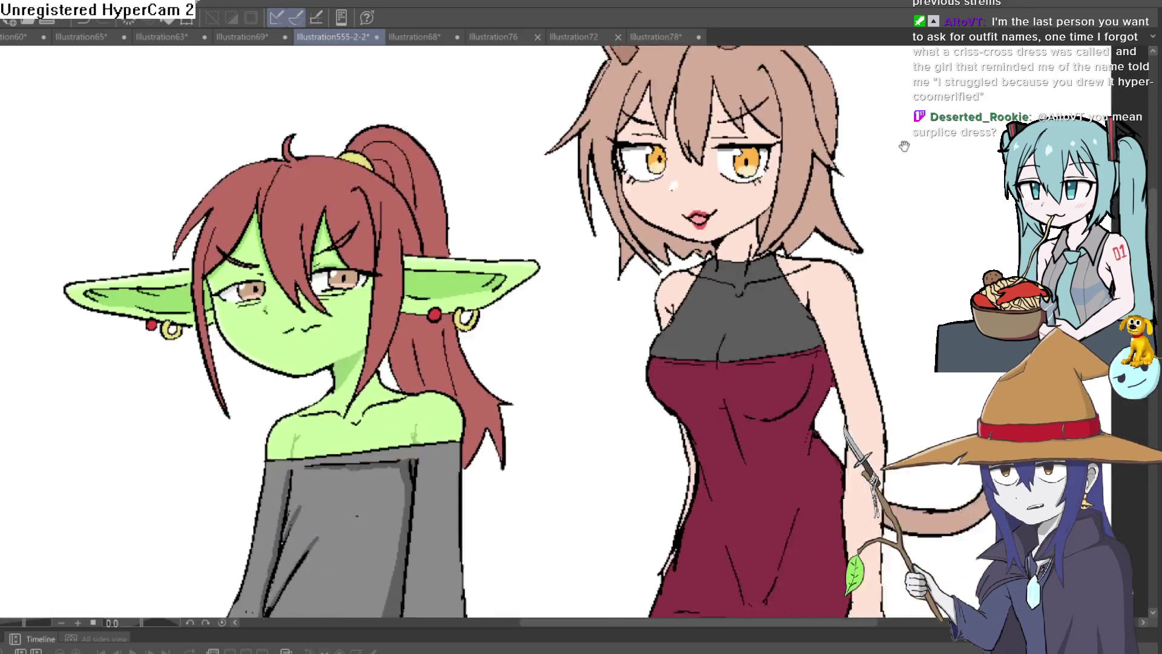
scroll(904, 147, "down", 2)
mouse_move(877, 152)
left_mouse_down()
mouse_move(738, 162)
mouse_move(733, 252)
left_mouse_up()
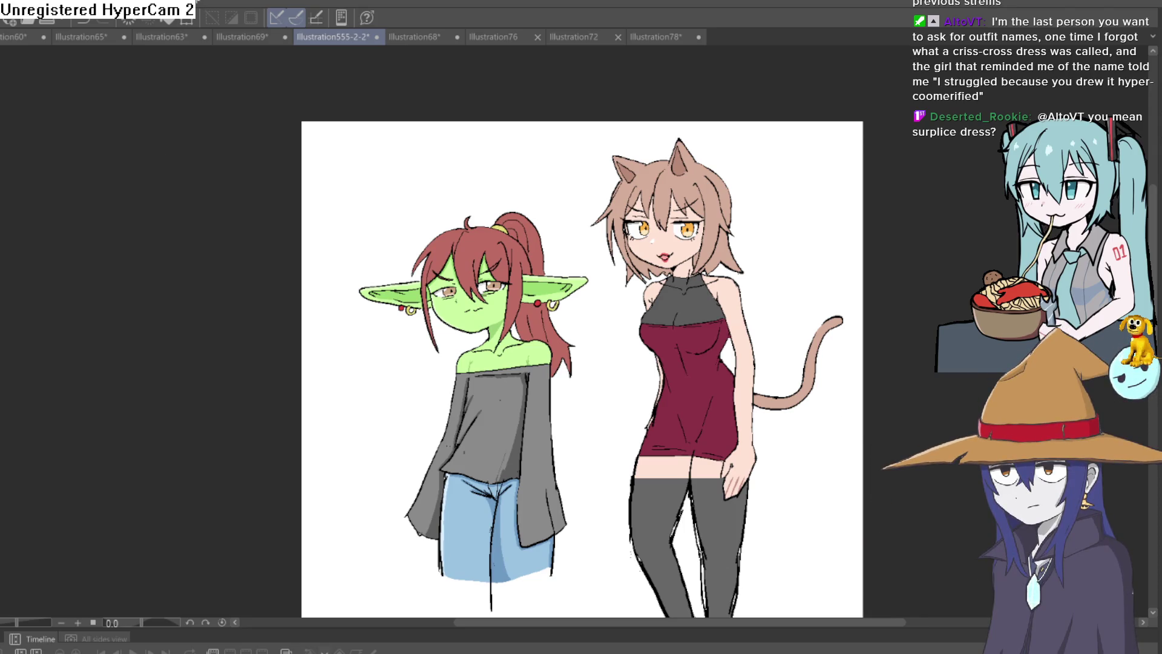
Step: Open visual novel.c3p in Construct 3, closing the current project and dismissing the failed text test2 load
key("alt+Tab")
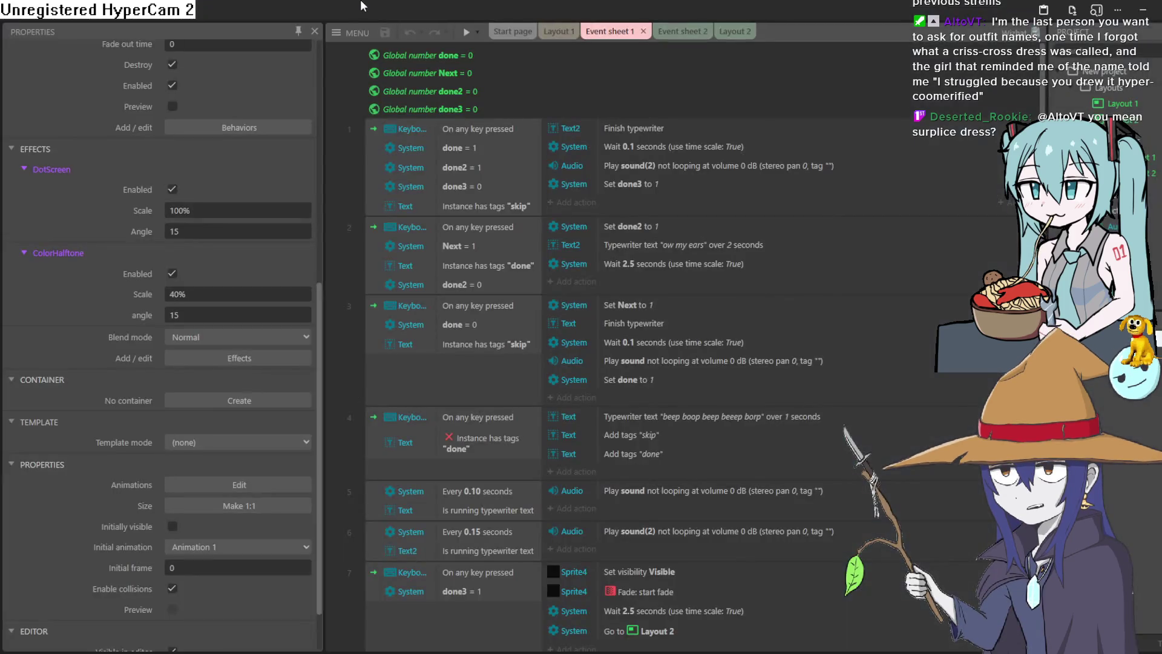
left_click(351, 32)
mouse_move(351, 54)
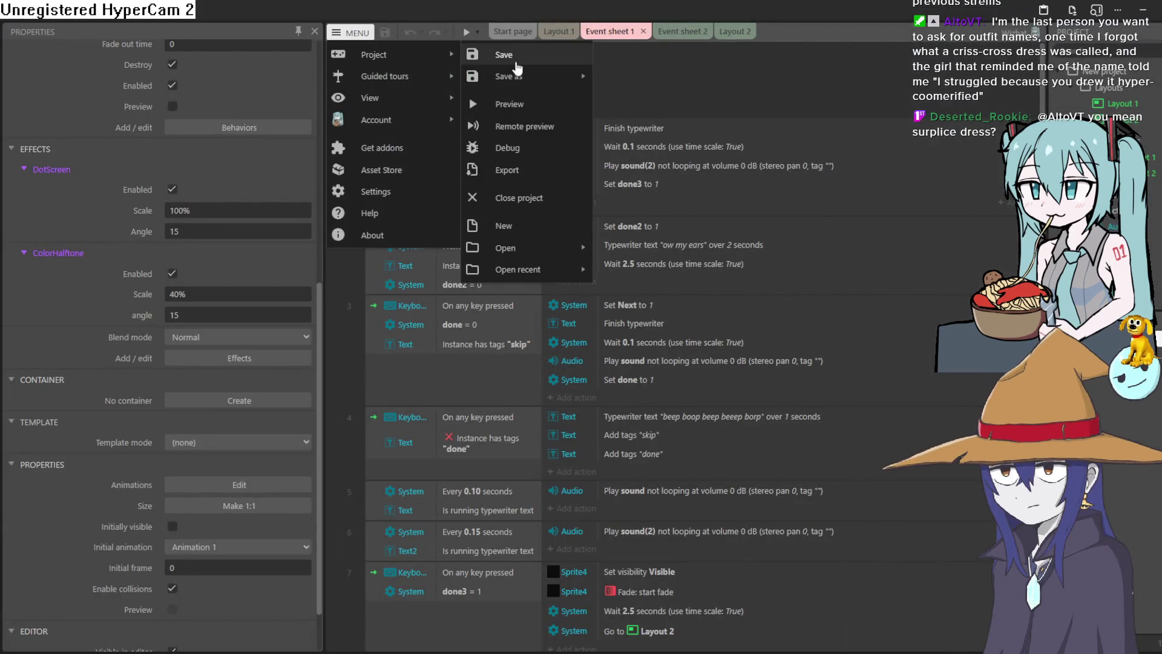
mouse_move(545, 260)
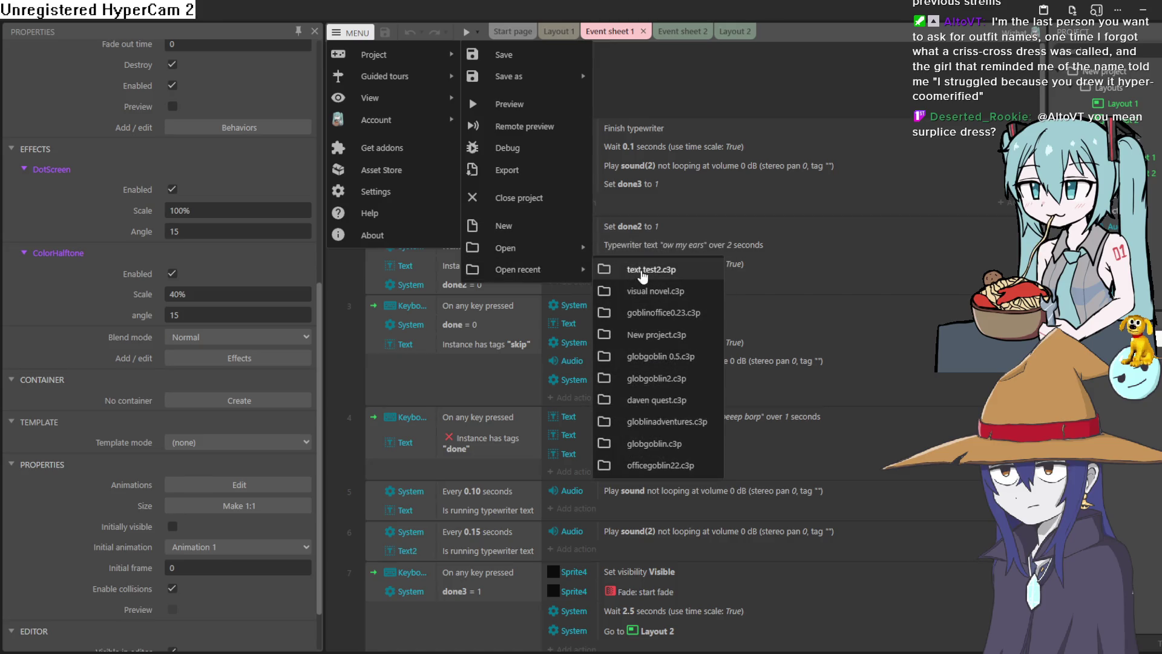
left_click(683, 293)
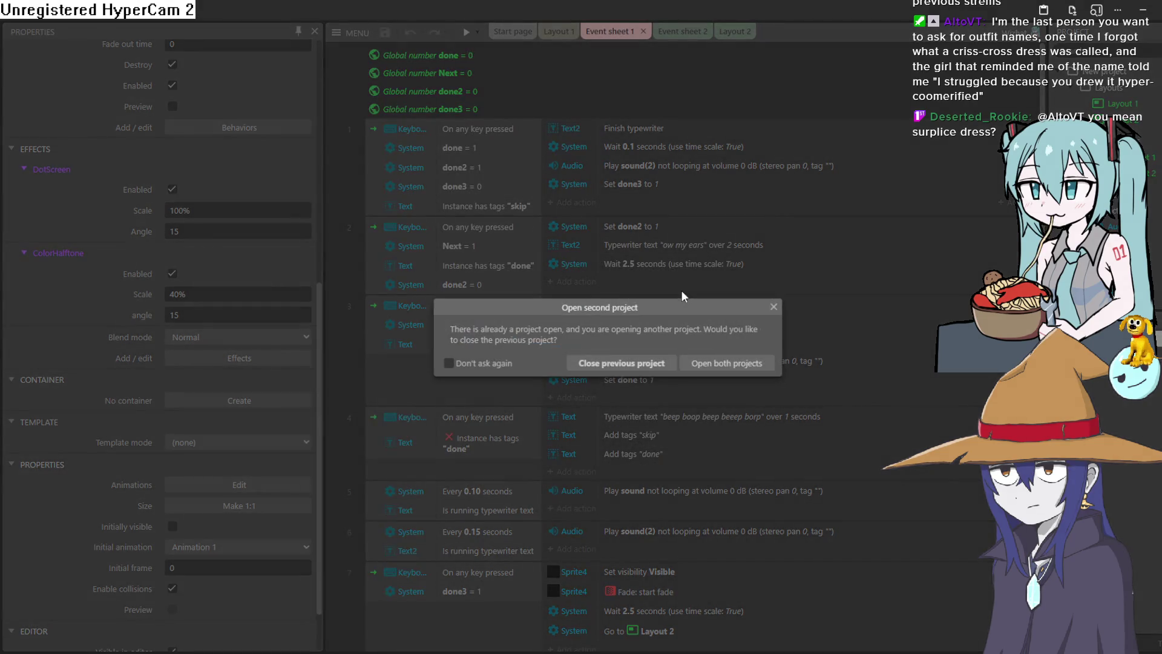
left_click(655, 363)
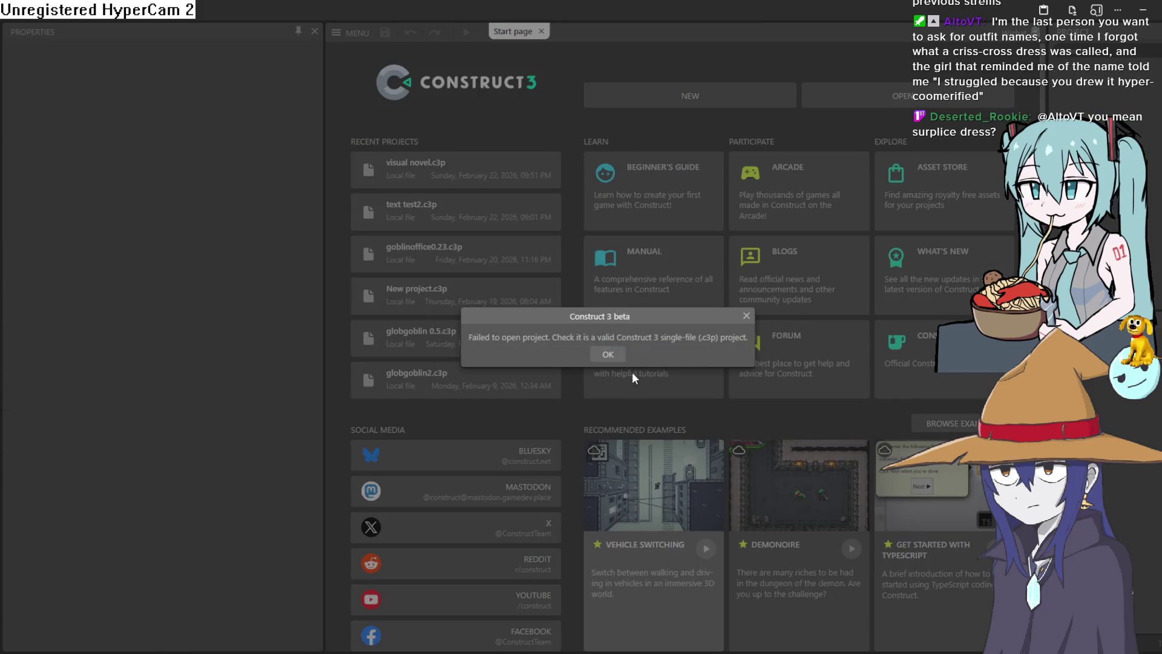
left_click(606, 356)
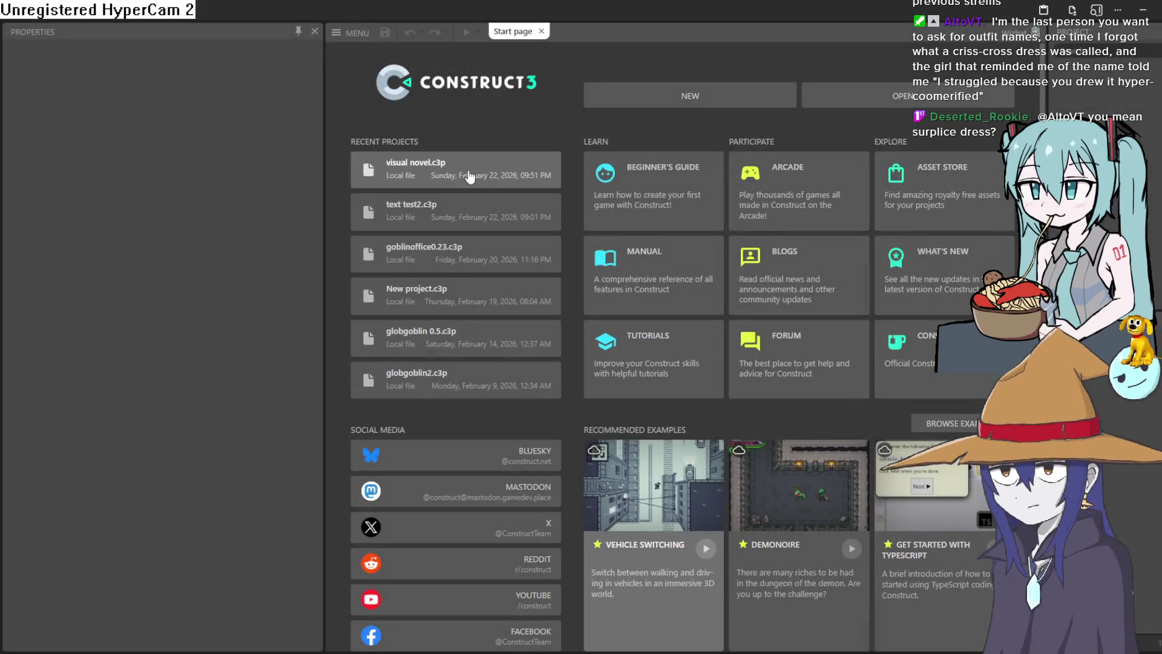
left_click(539, 163)
left_click(617, 359)
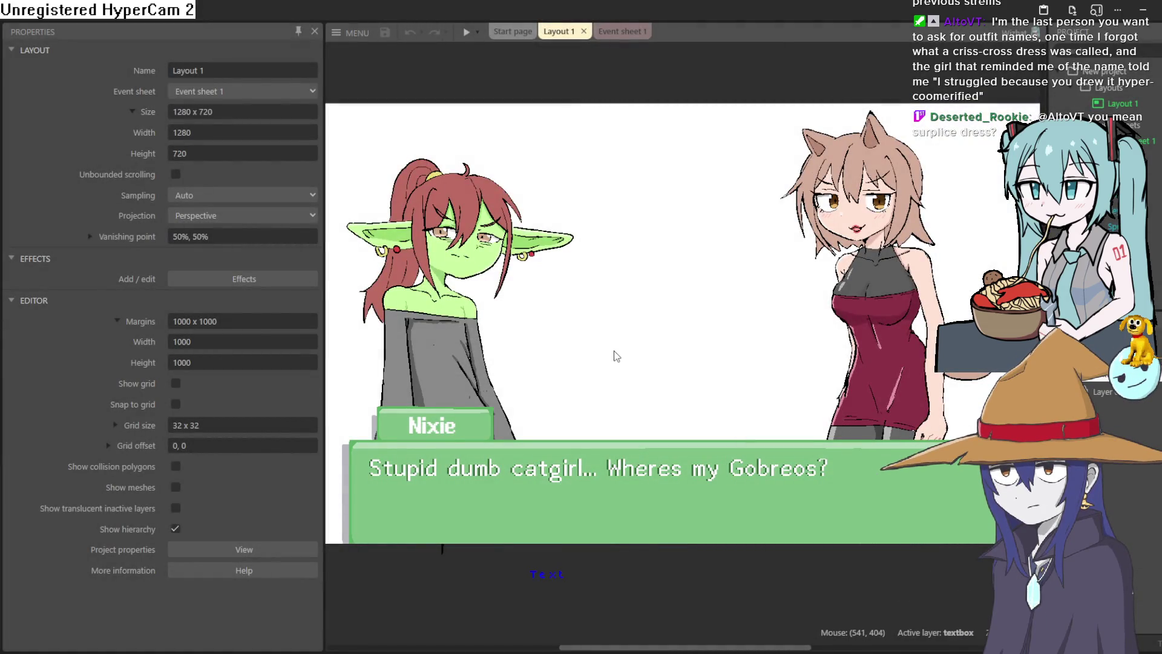
Step: Narrow the Properties panel so the layout view gets wider
left_click_drag(598, 299, 600, 315)
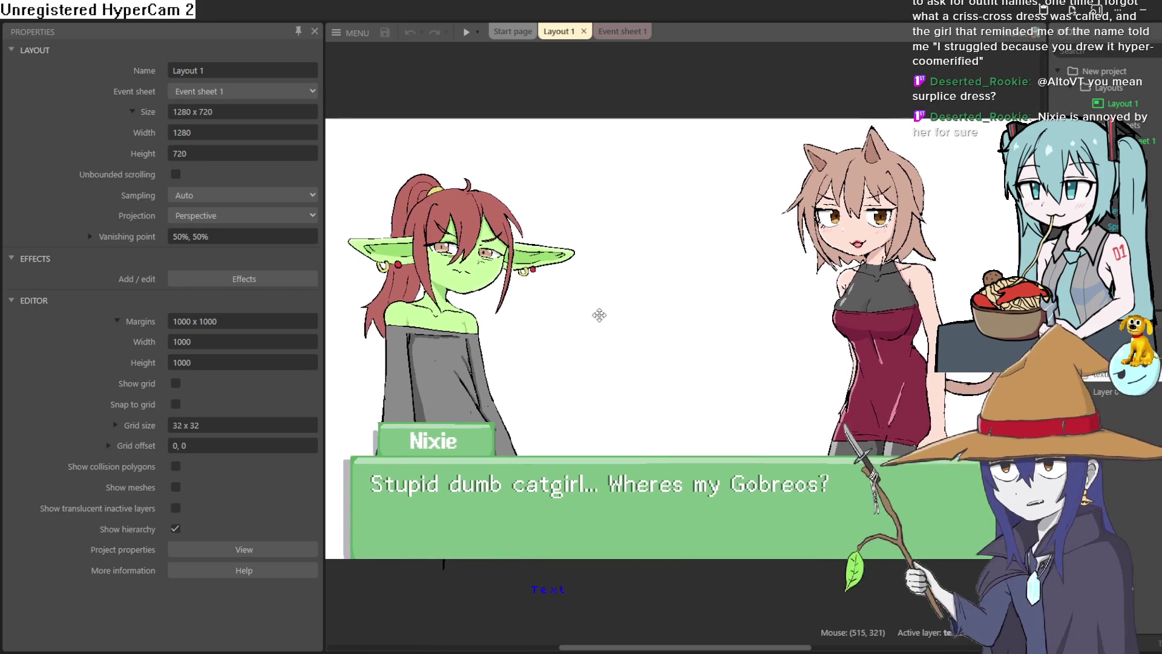
left_click_drag(324, 348, 63, 351)
scroll(488, 473, "up", 8)
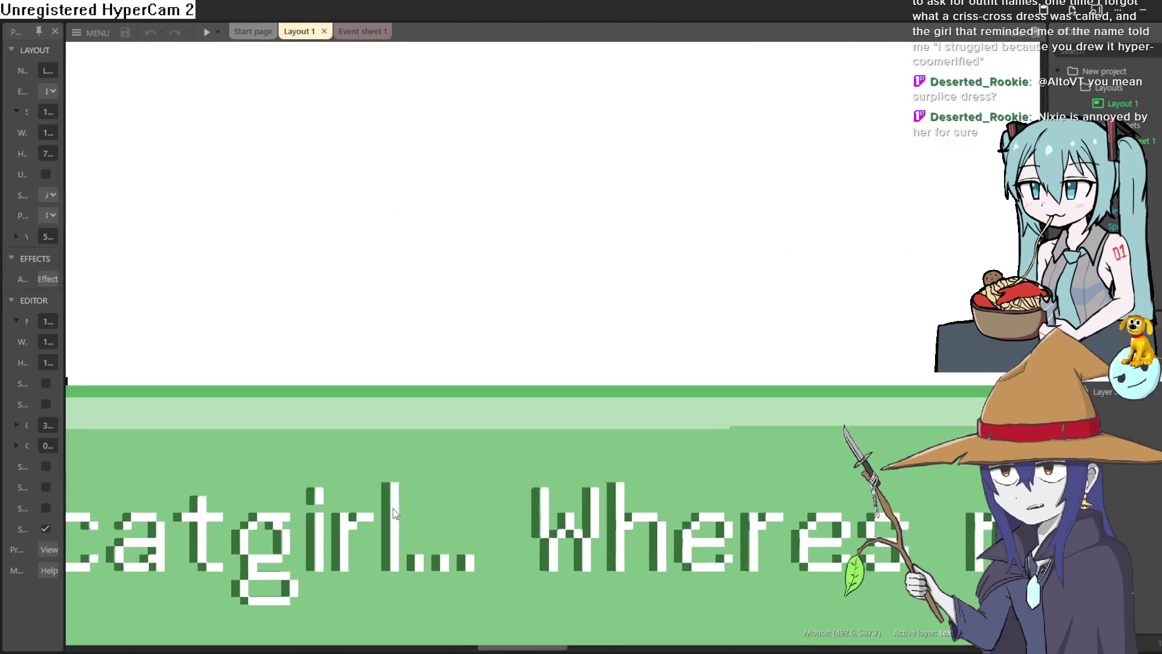
scroll(504, 348, "down", 3)
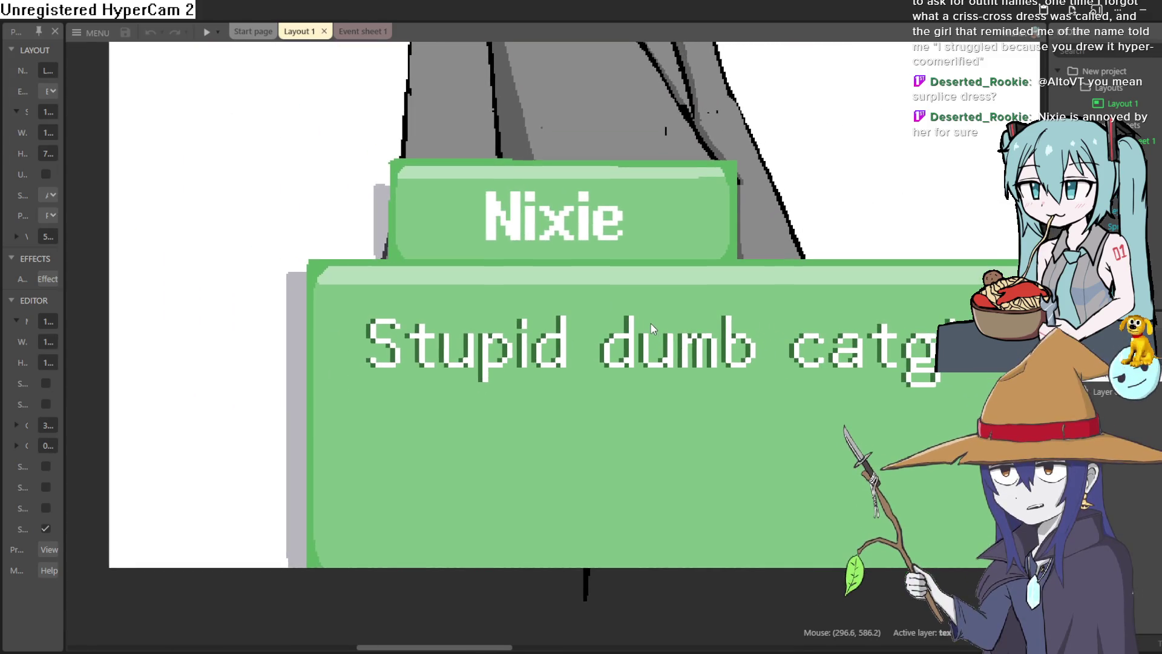
Step: Pan and zoom the layout to bring Nixie's line 'Wheres my Gobreos?' into view
scroll(652, 324, "right", 1)
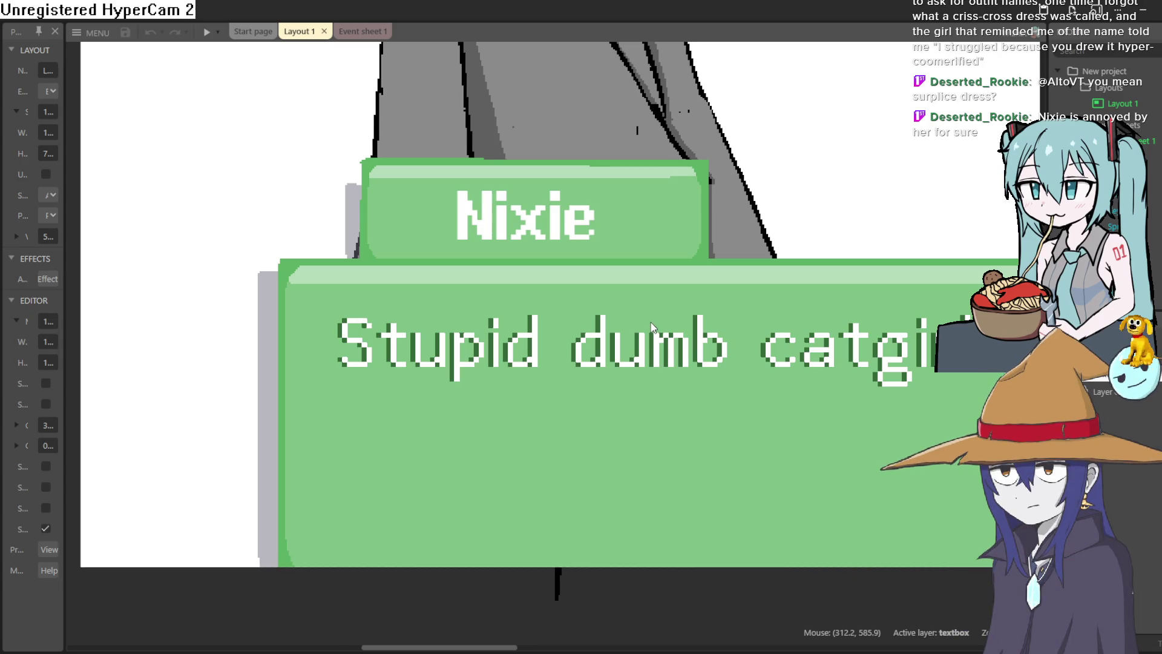
scroll(654, 284, "right", 5)
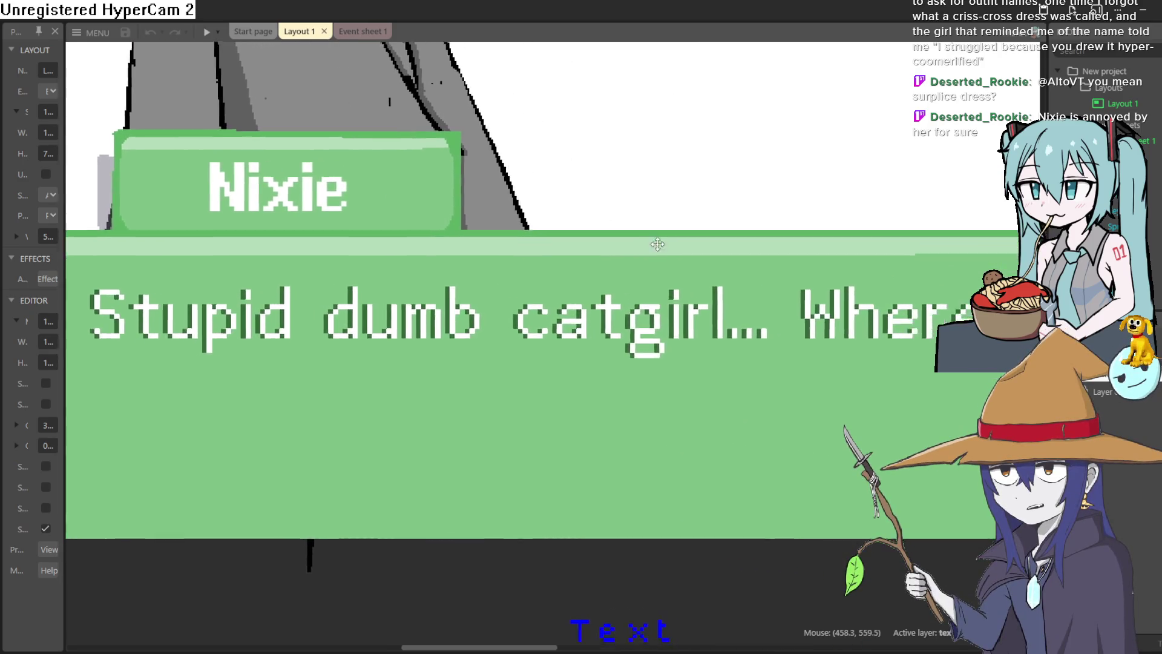
scroll(667, 246, "down", 5)
scroll(667, 245, "up", 6)
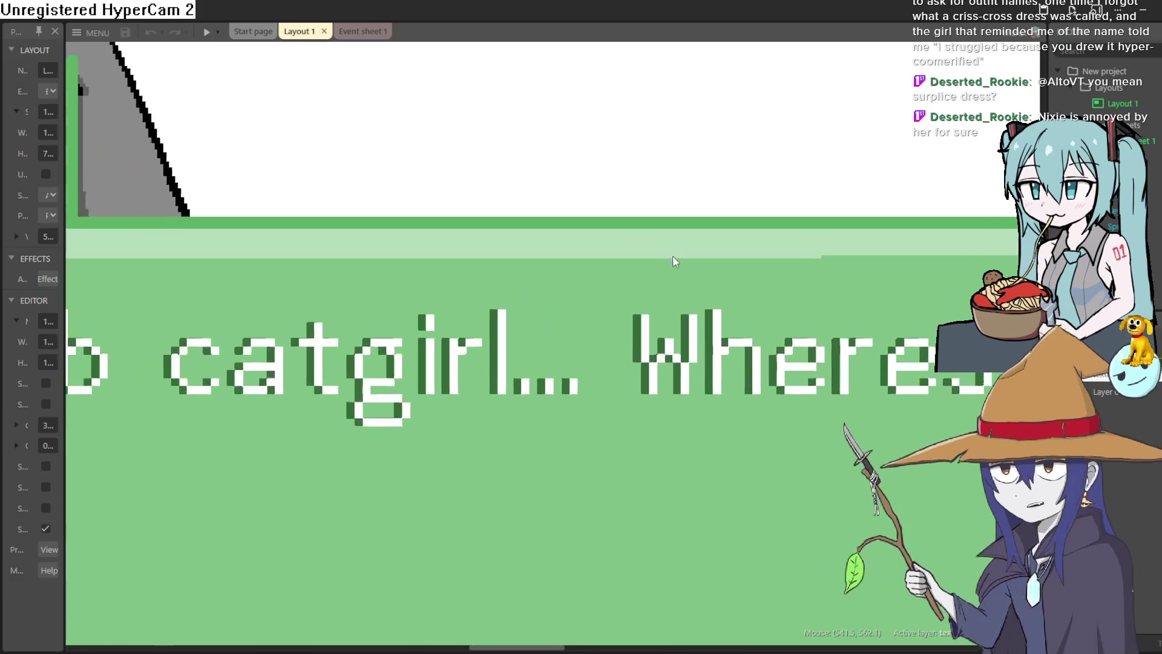
left_click_drag(818, 299, 649, 300)
scroll(823, 297, "down", 3)
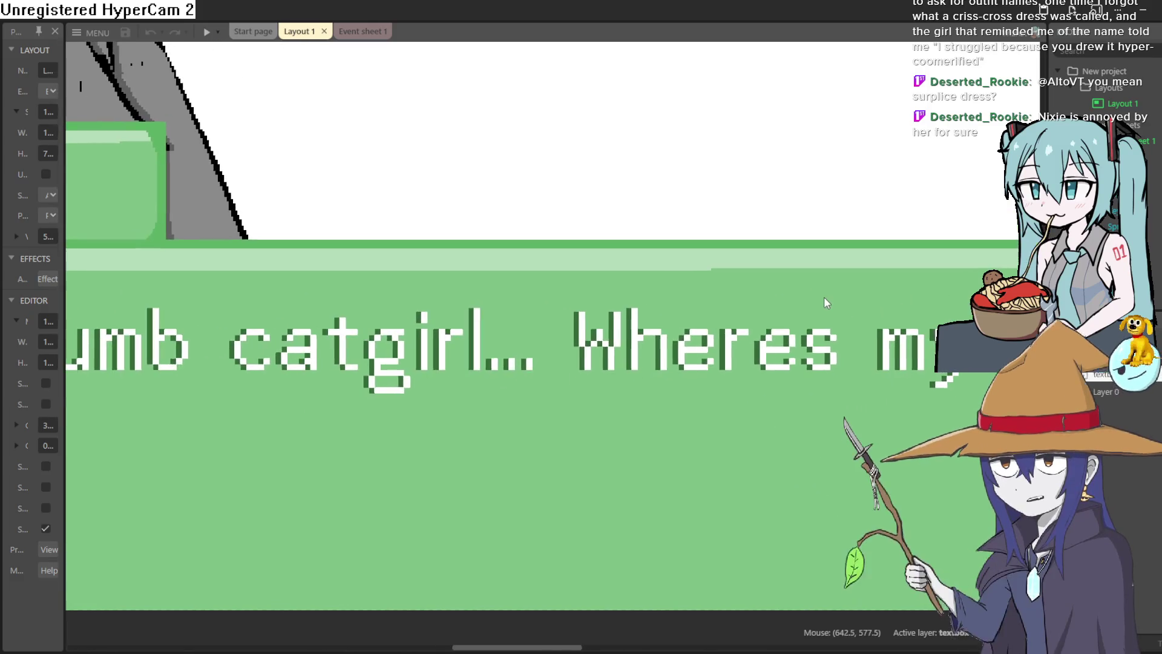
scroll(823, 300, "right", 3)
scroll(488, 314, "down", 2)
scroll(488, 314, "down", 1)
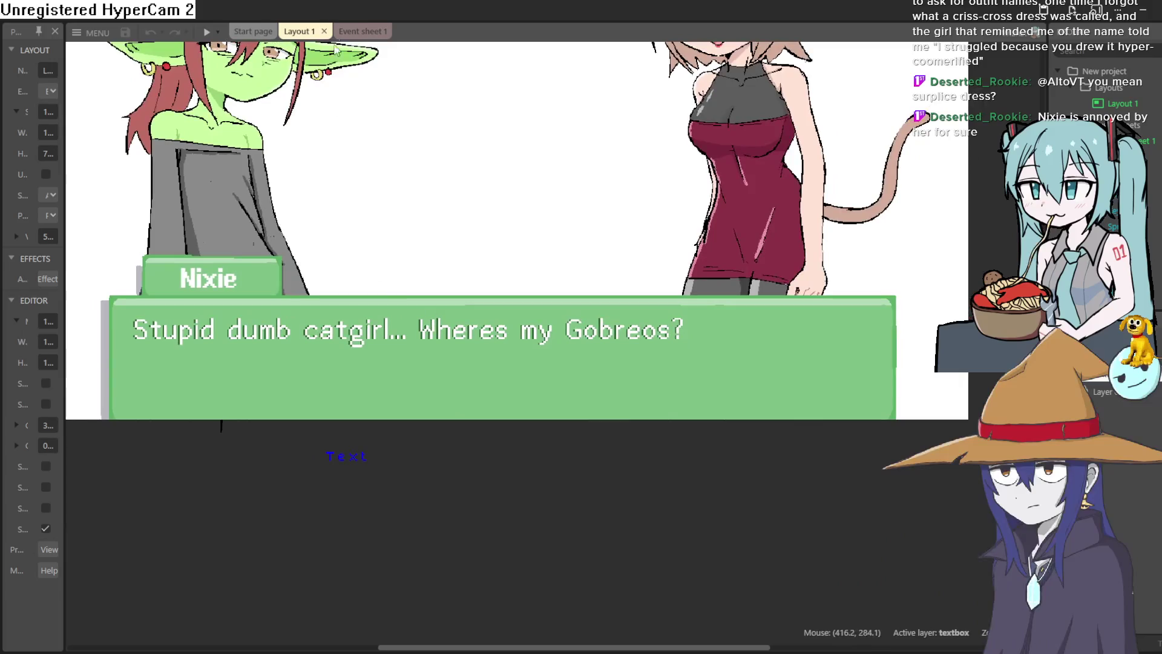
Step: Preview the scene, advance through the goblin's dialogue lines, then leave the preview
left_click(206, 37)
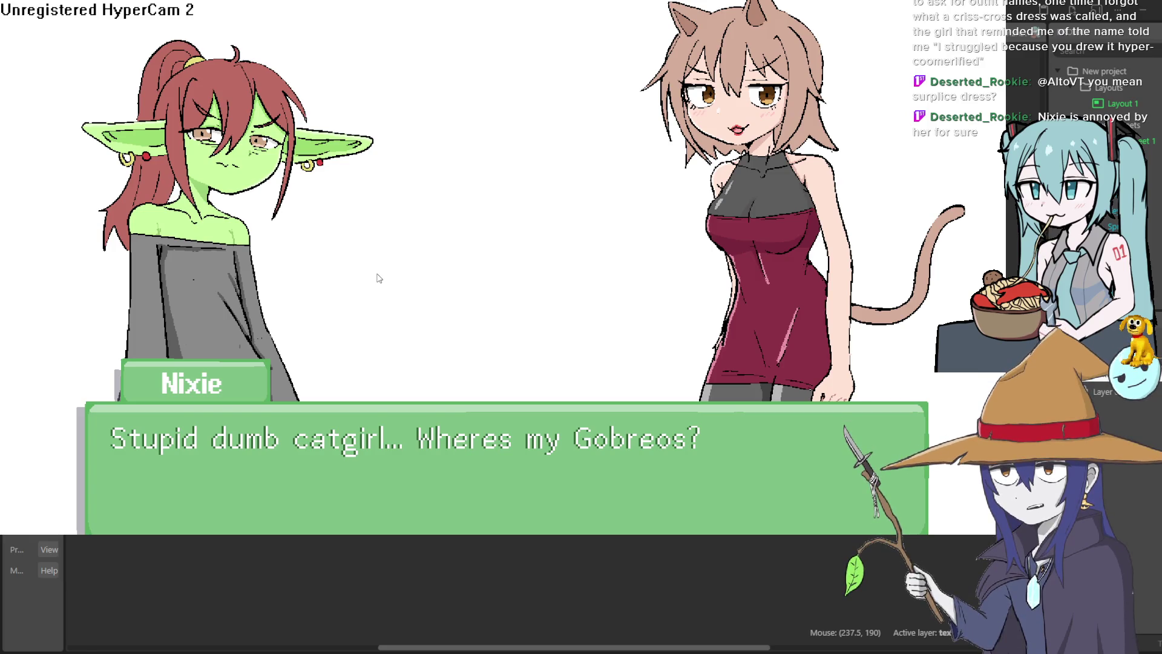
left_click(377, 278)
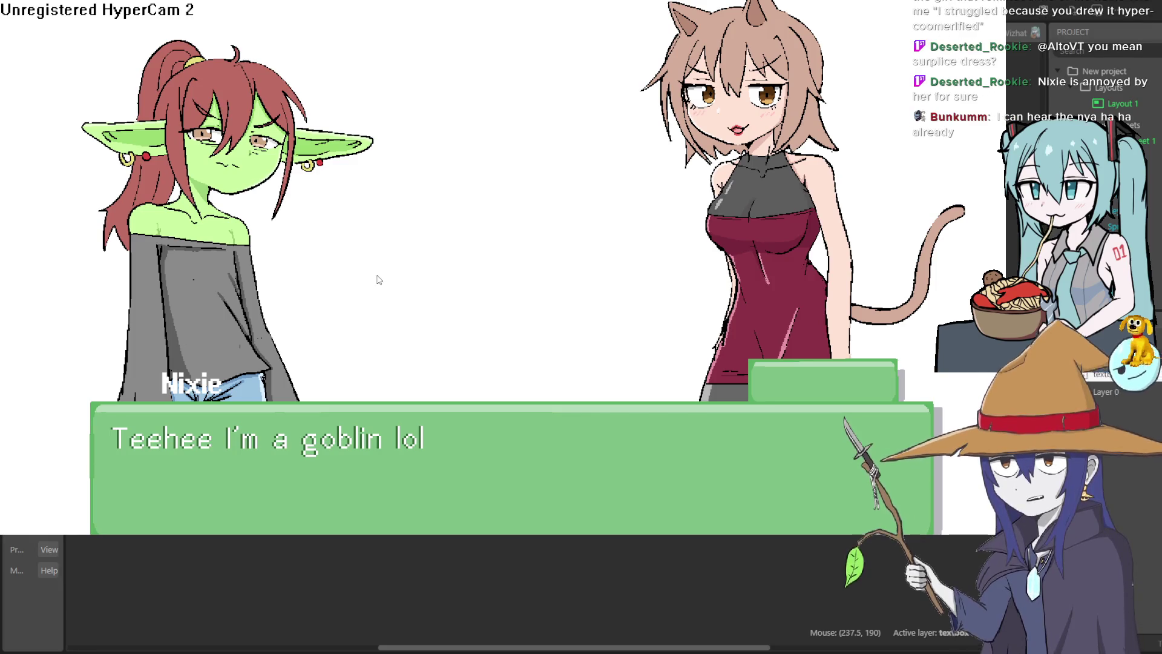
left_click(377, 279)
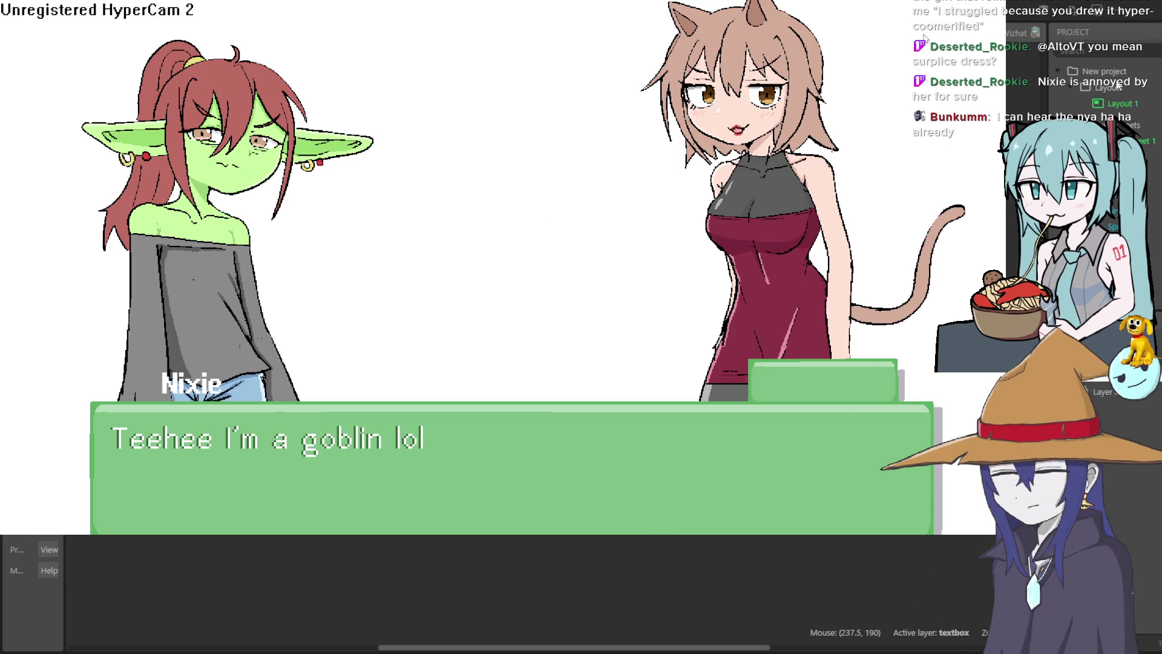
key("Escape")
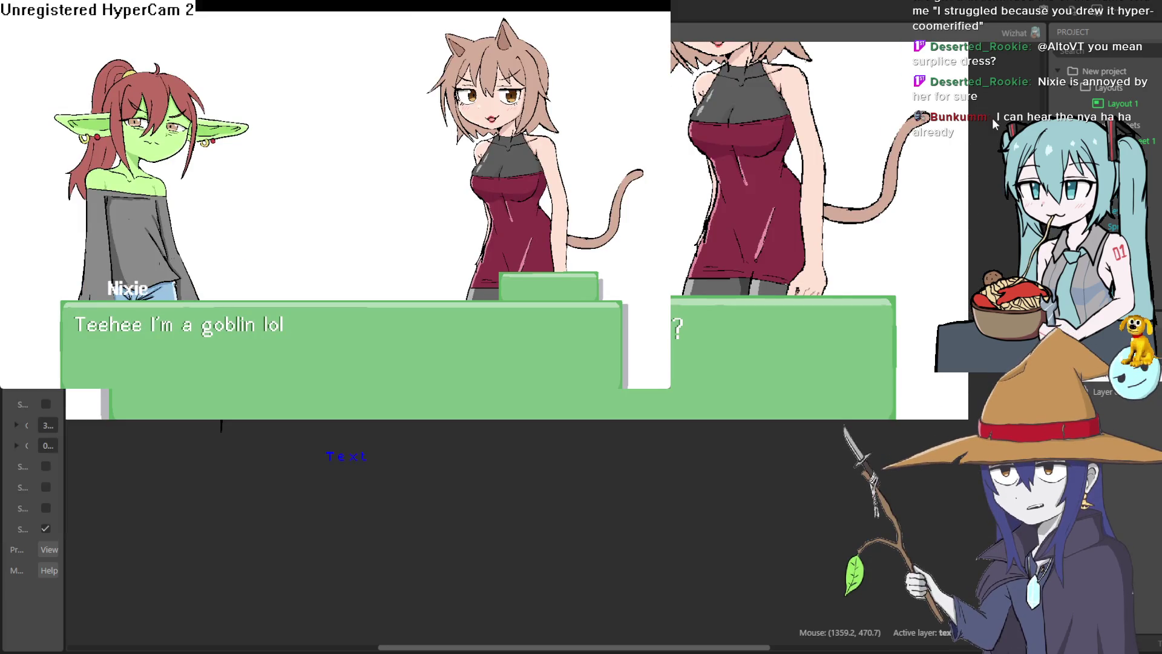
left_click(695, 148)
Step: Show Event sheet 1 with the dialogue events
left_click(362, 32)
left_click(300, 32)
left_click(253, 32)
Step: Delete the Sprite4 Set Mirrored action from the dialogue-advancing event
left_click(357, 31)
right_click(382, 149)
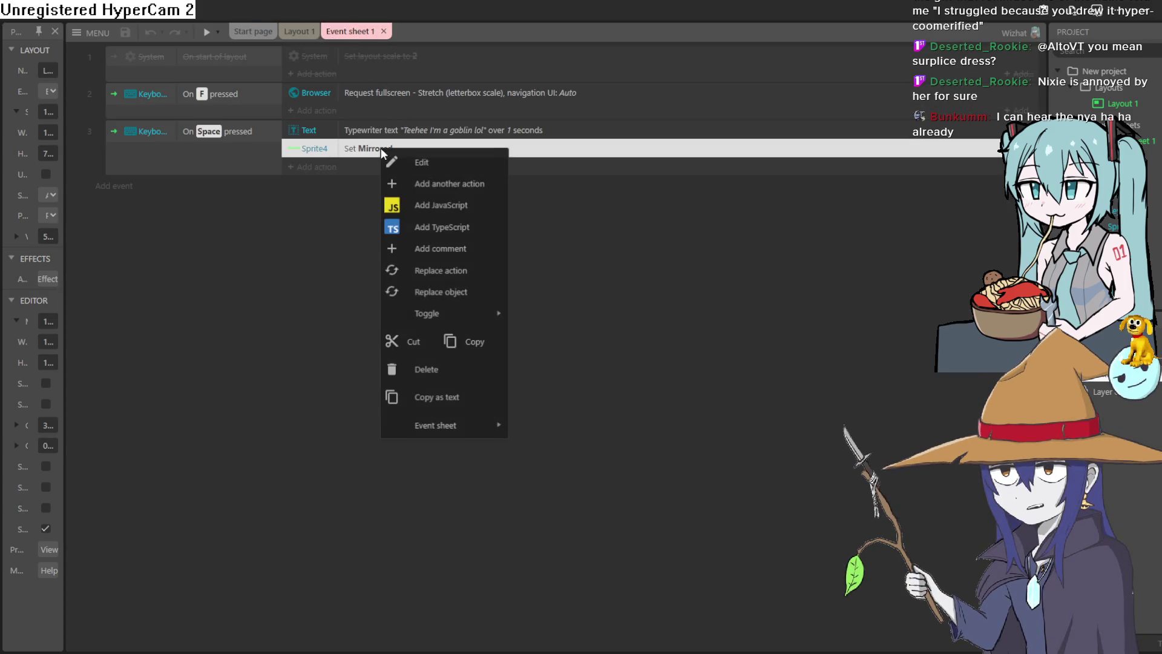
left_click(449, 373)
key("Escape")
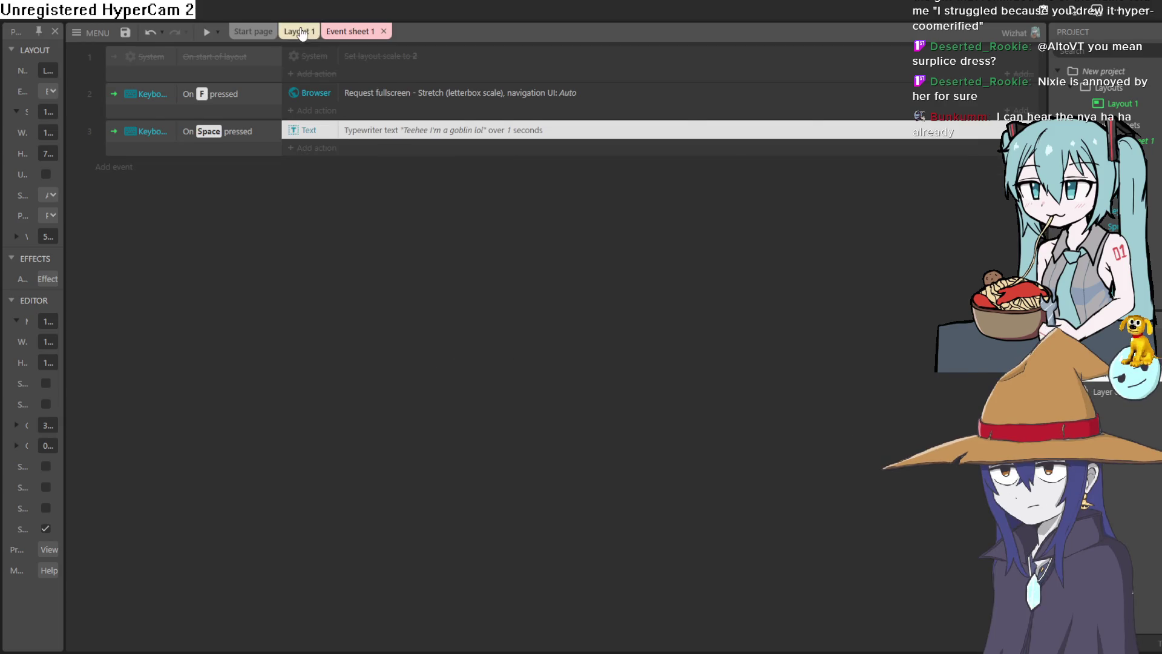
Step: Preview Layout 1 again, advancing to the goblin's second line, then return to the editor
left_click(299, 32)
left_click(207, 33)
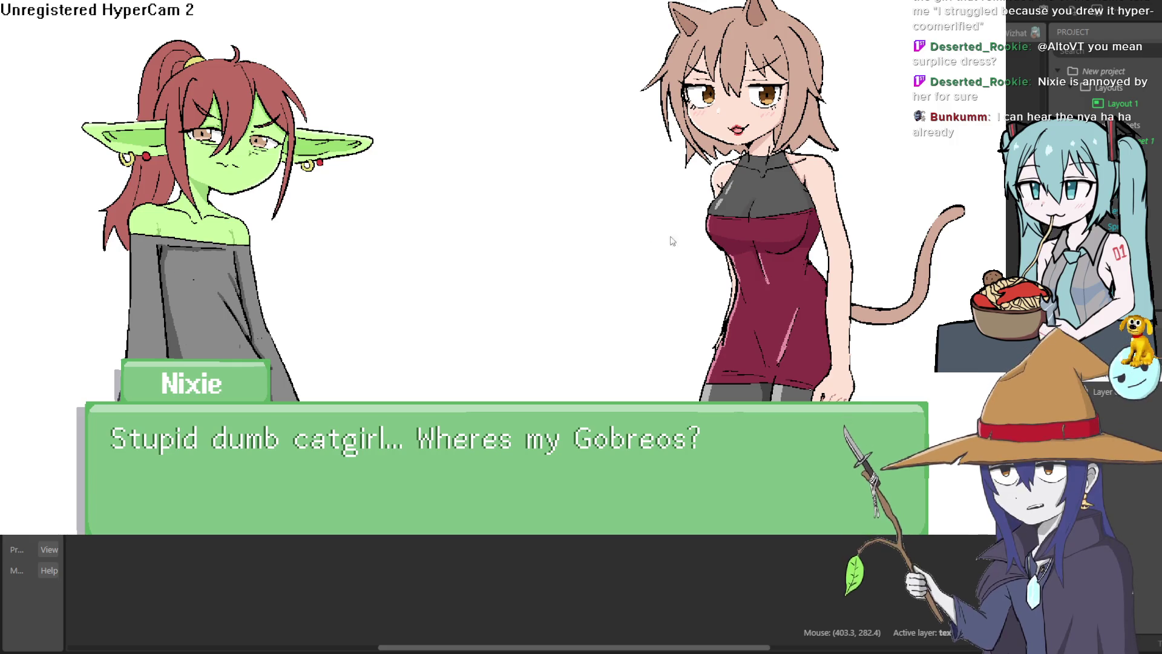
left_click(772, 245)
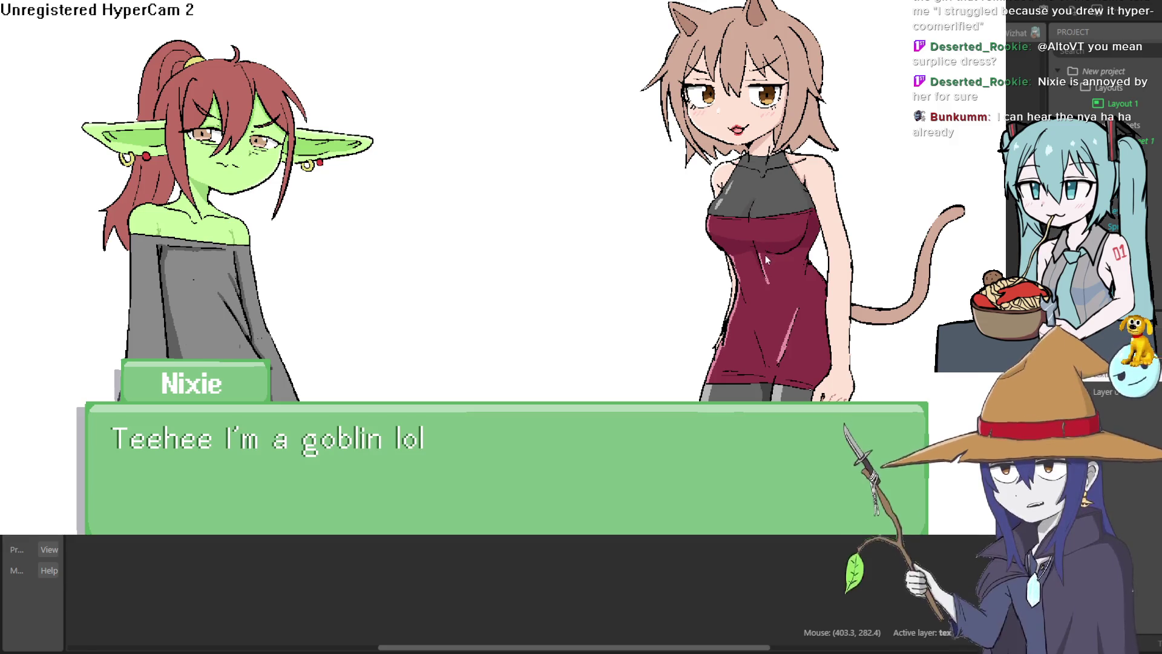
key("Escape")
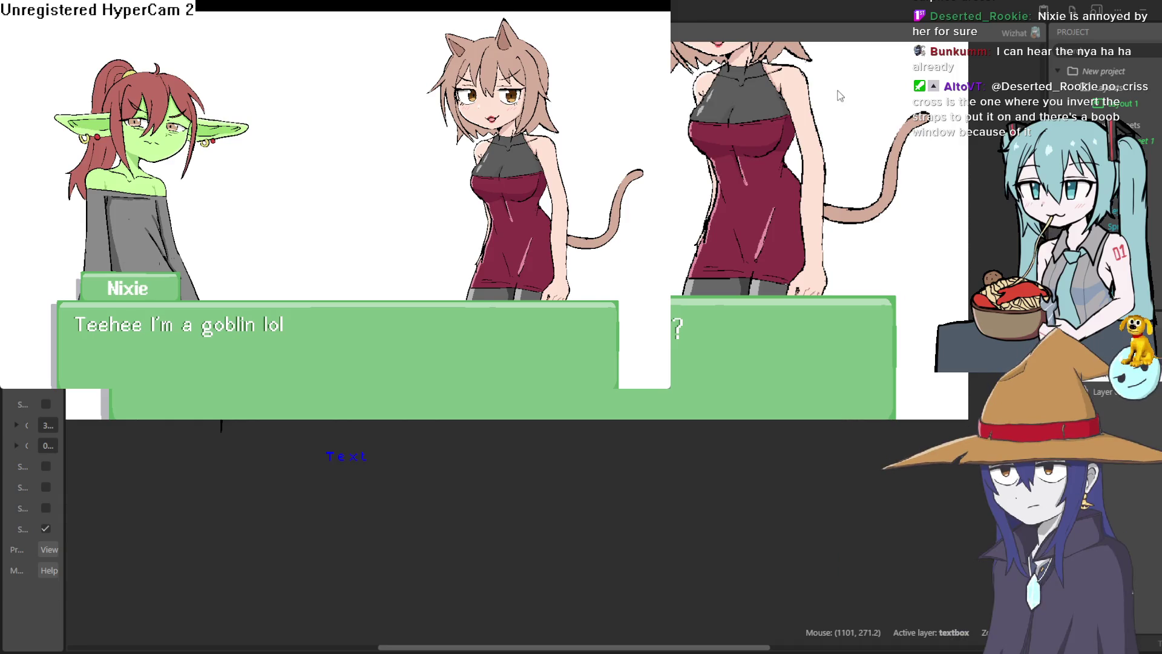
left_click(900, 128)
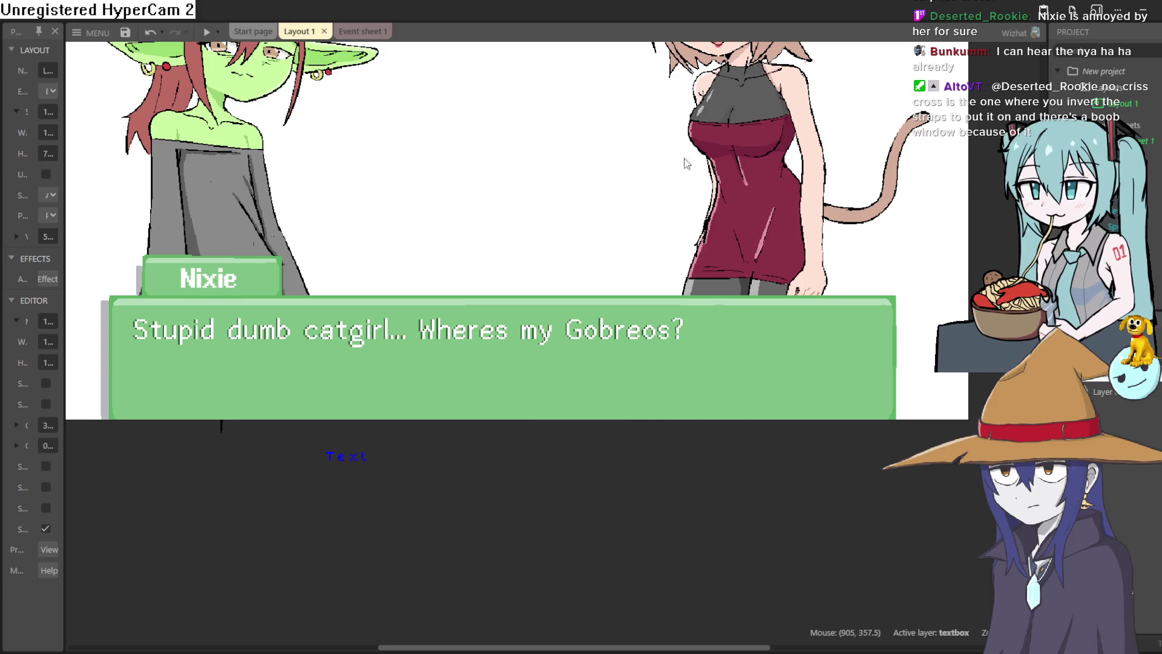
Step: Pan the layout to show both characters' full heads, then return to Clip Studio Paint
scroll(682, 161, "up", 3)
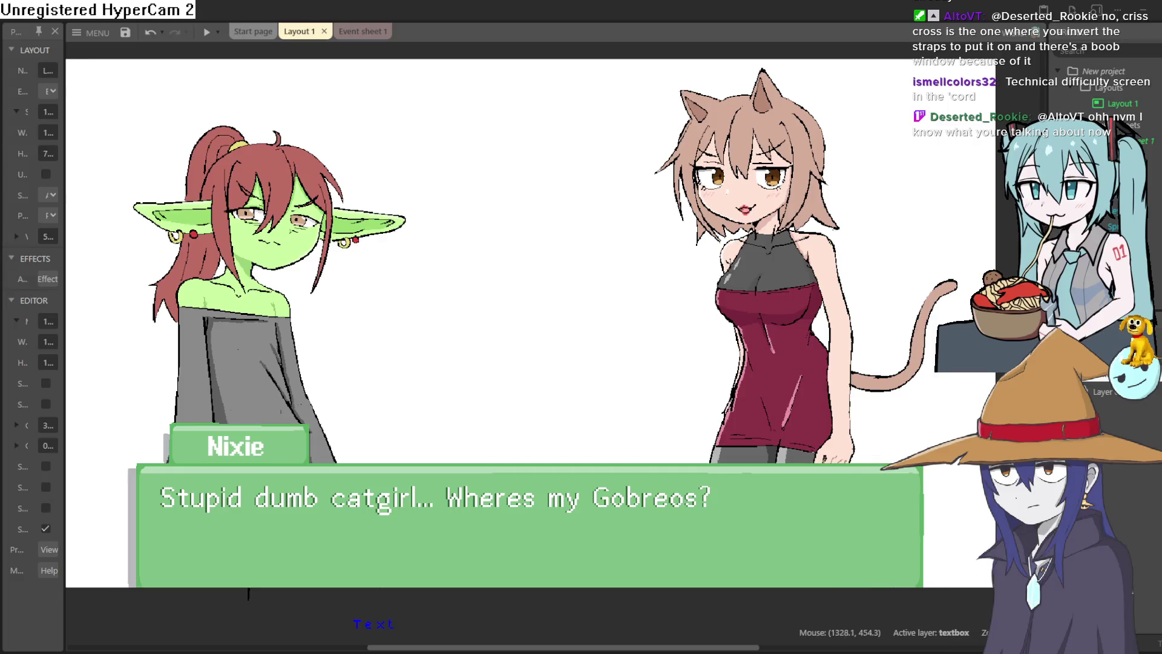
mouse_move(706, 351)
left_mouse_down()
mouse_move(744, 407)
mouse_move(717, 391)
mouse_move(718, 400)
mouse_move(707, 365)
left_mouse_up()
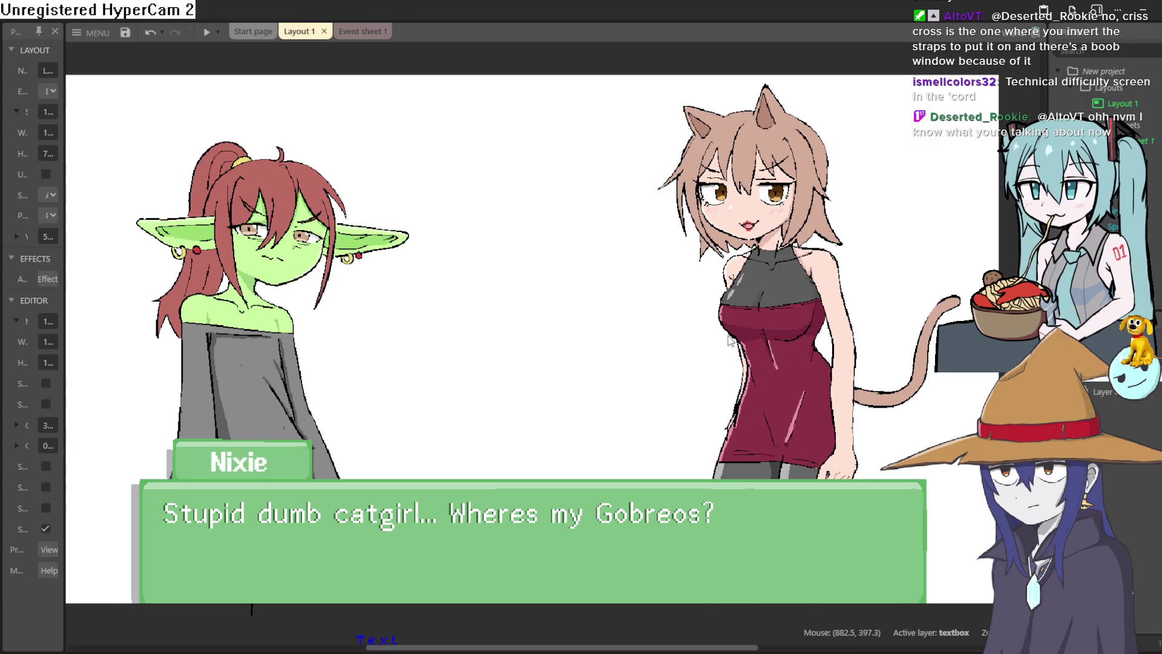
left_click(1153, 11)
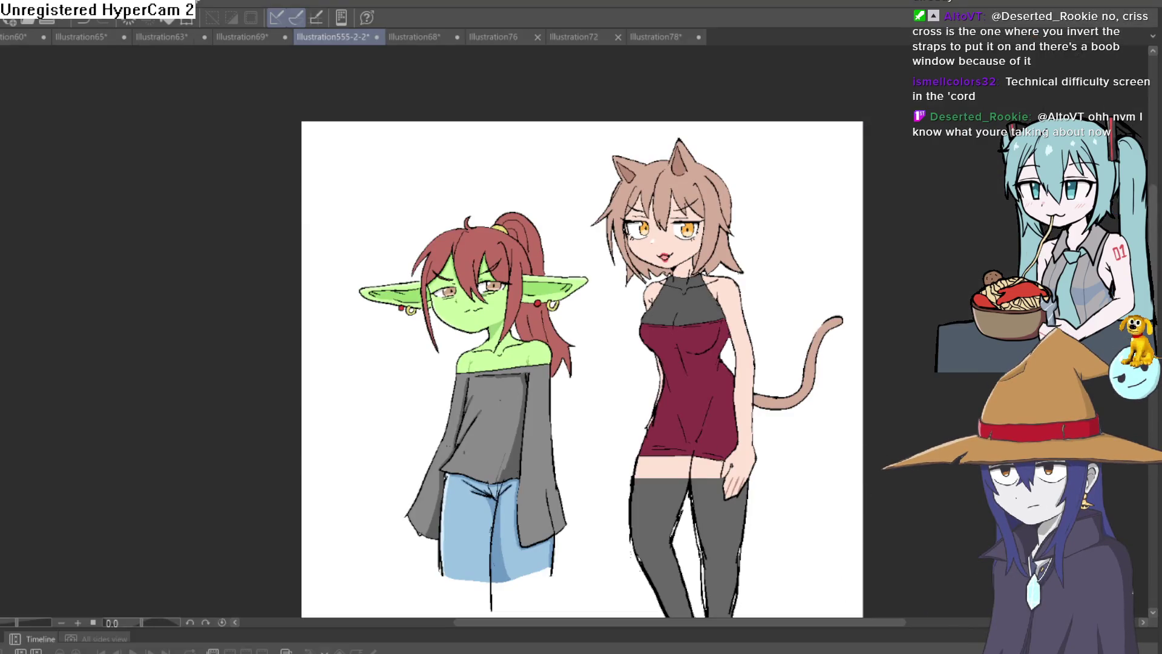
scroll(769, 248, "up", 5)
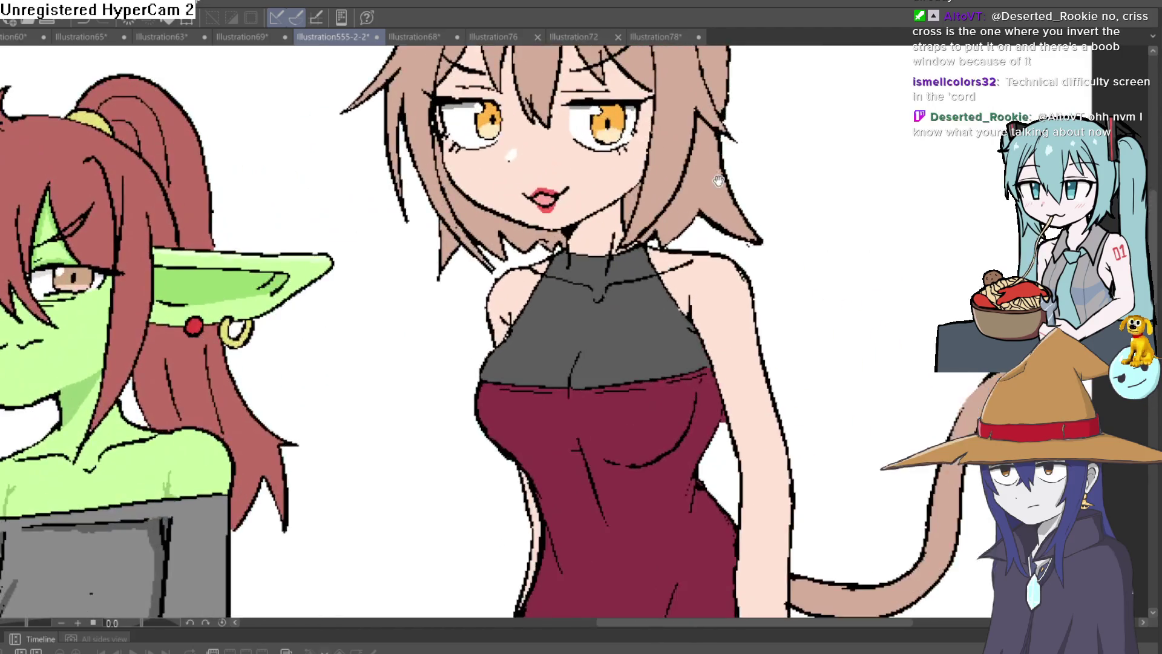
scroll(765, 253, "up", 3)
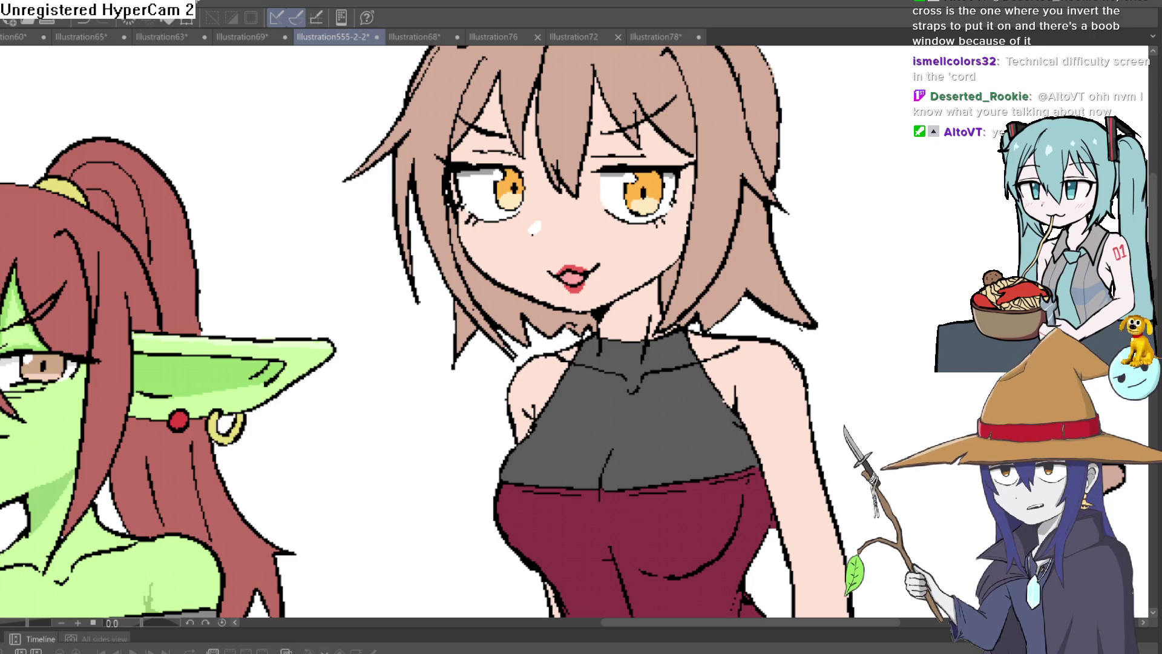
key("ctrl+0")
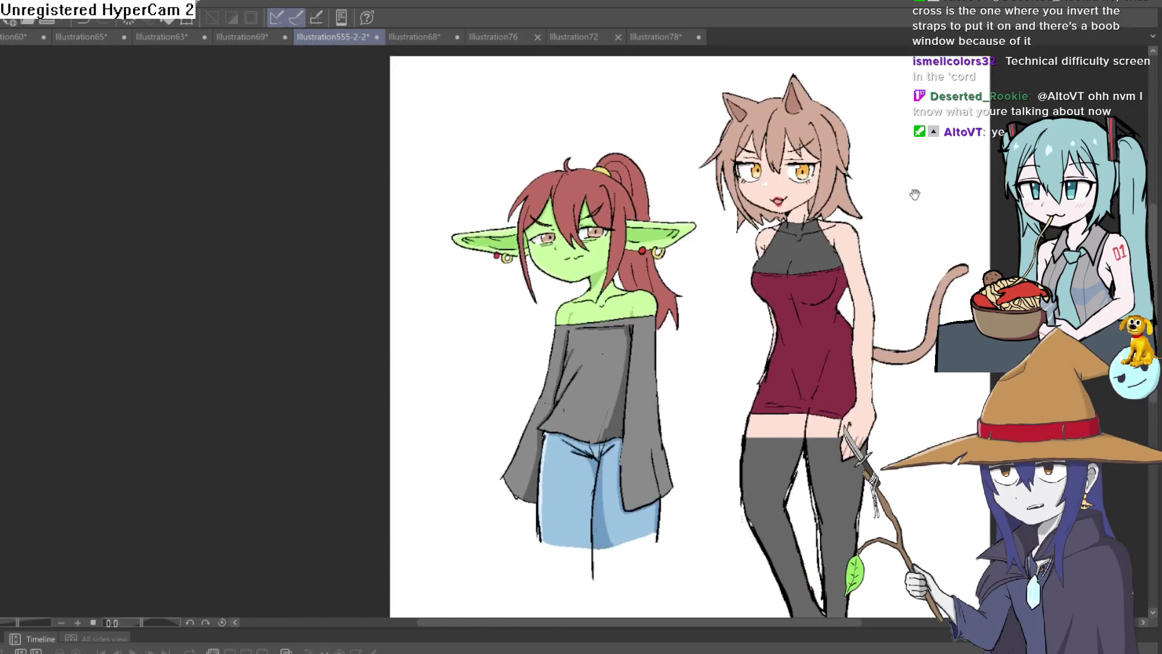
scroll(761, 160, "up", 5)
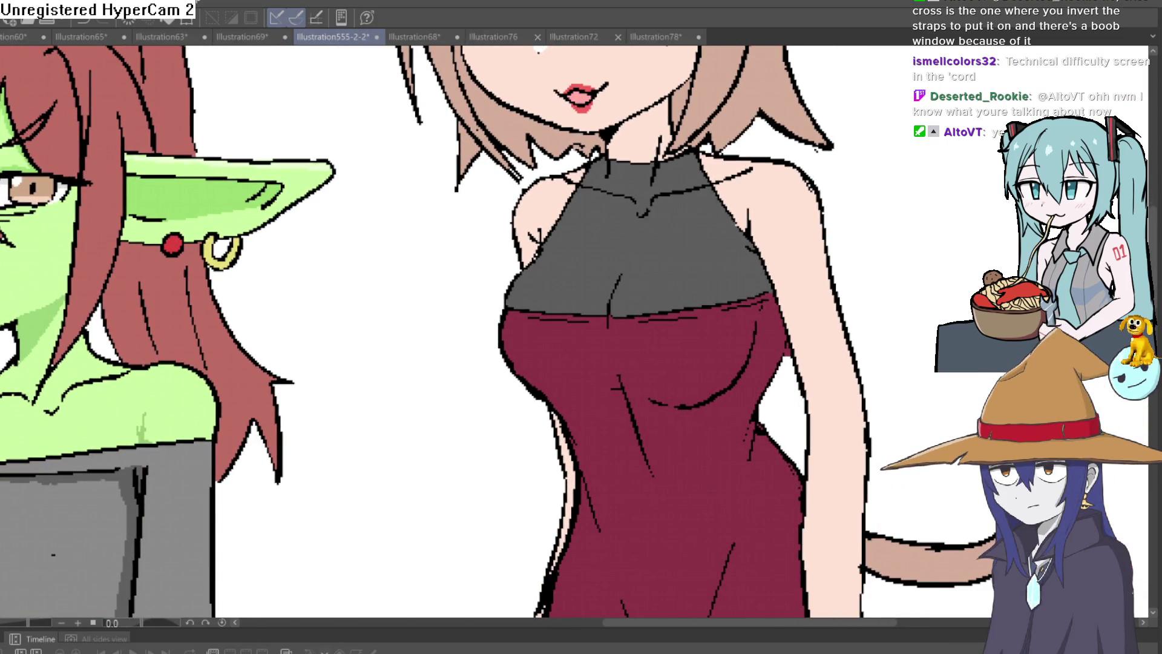
mouse_move(838, 214)
left_mouse_down()
mouse_move(812, 394)
mouse_move(934, 209)
left_mouse_up()
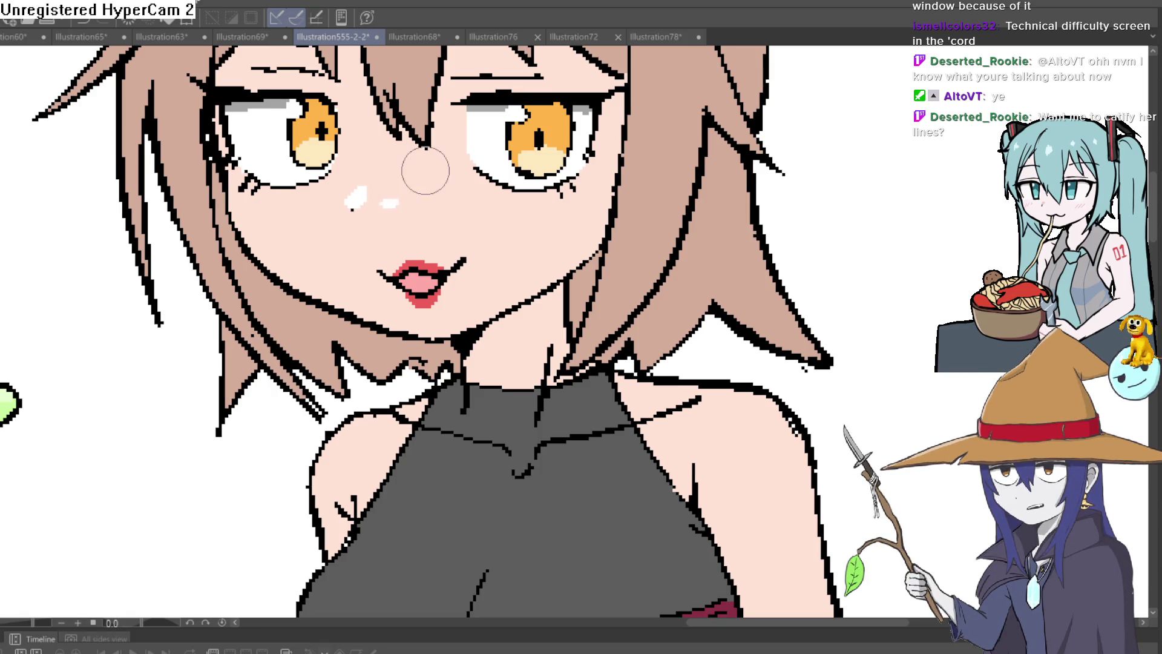
scroll(430, 163, "up", 4)
scroll(529, 407, "down", 5)
scroll(776, 225, "up", 5)
scroll(777, 225, "down", 5)
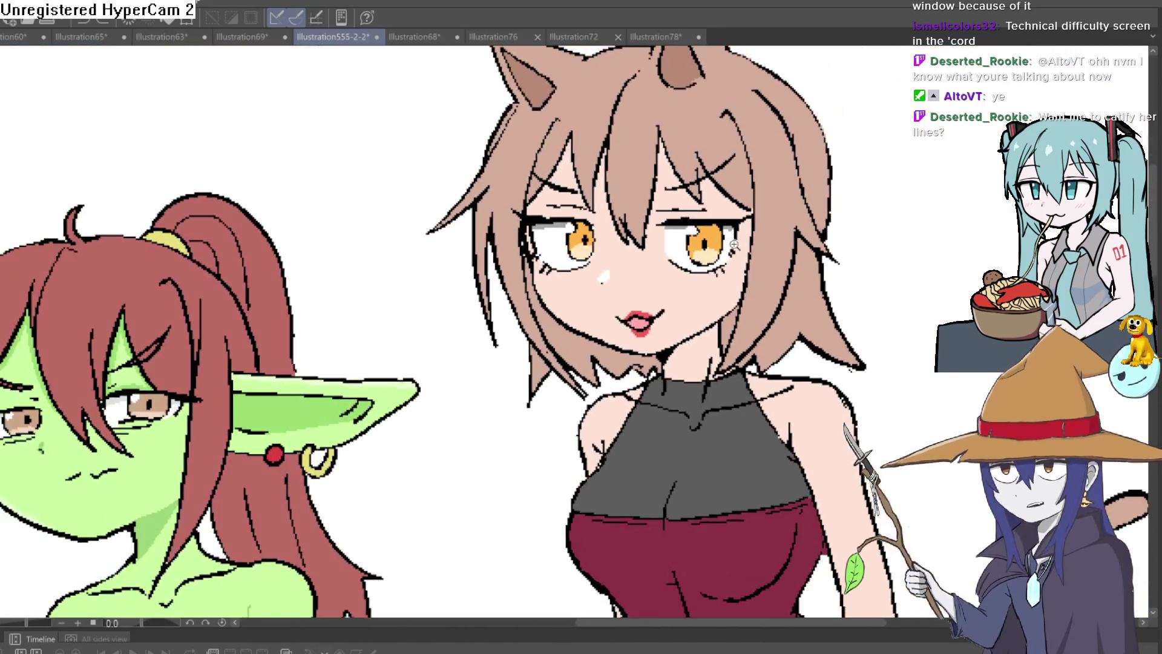
scroll(732, 257, "down", 3)
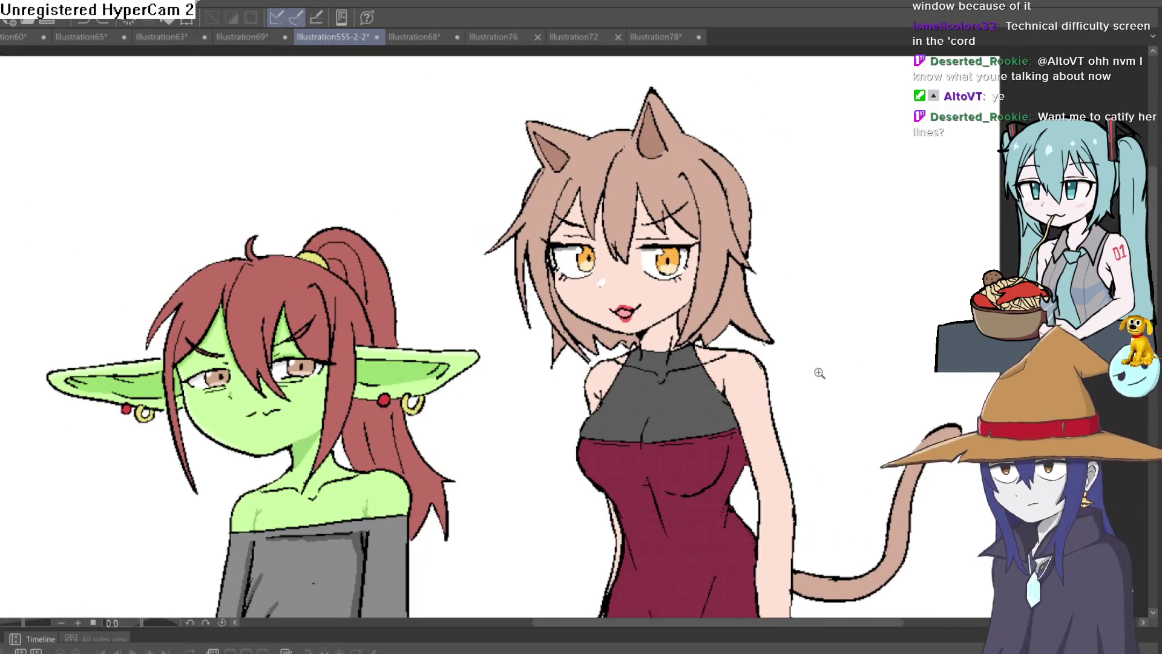
scroll(778, 337, "down", 1)
mouse_move(778, 337)
left_mouse_down()
mouse_move(717, 236)
mouse_move(729, 278)
left_mouse_up()
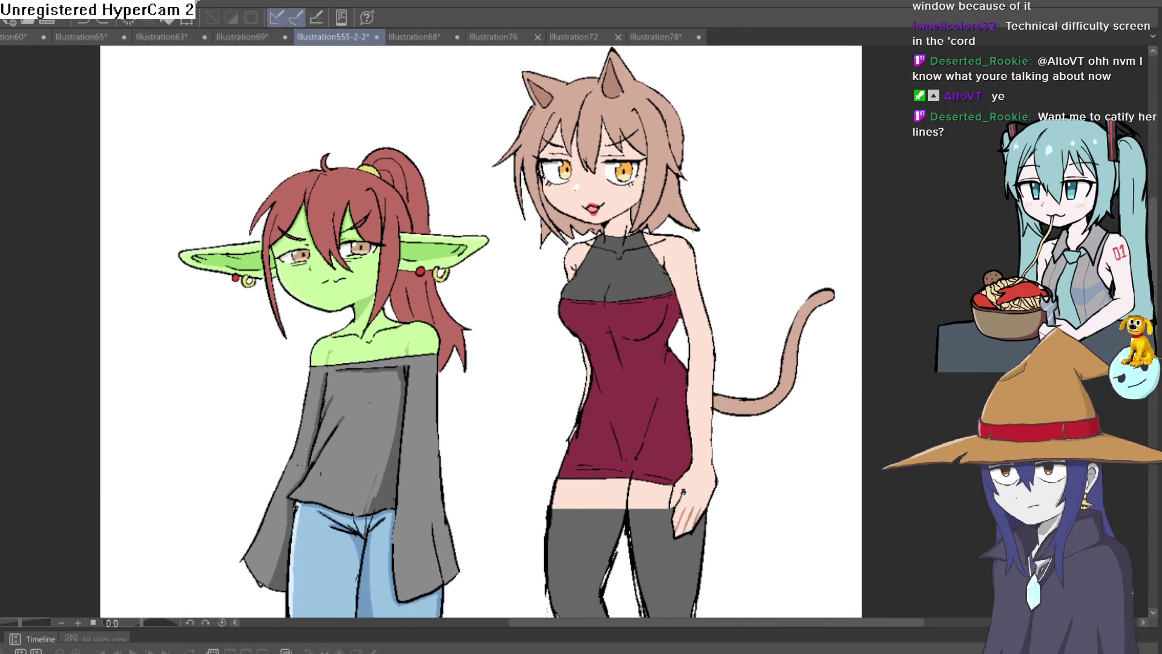
key("h")
key("h")
key("h")
key("h")
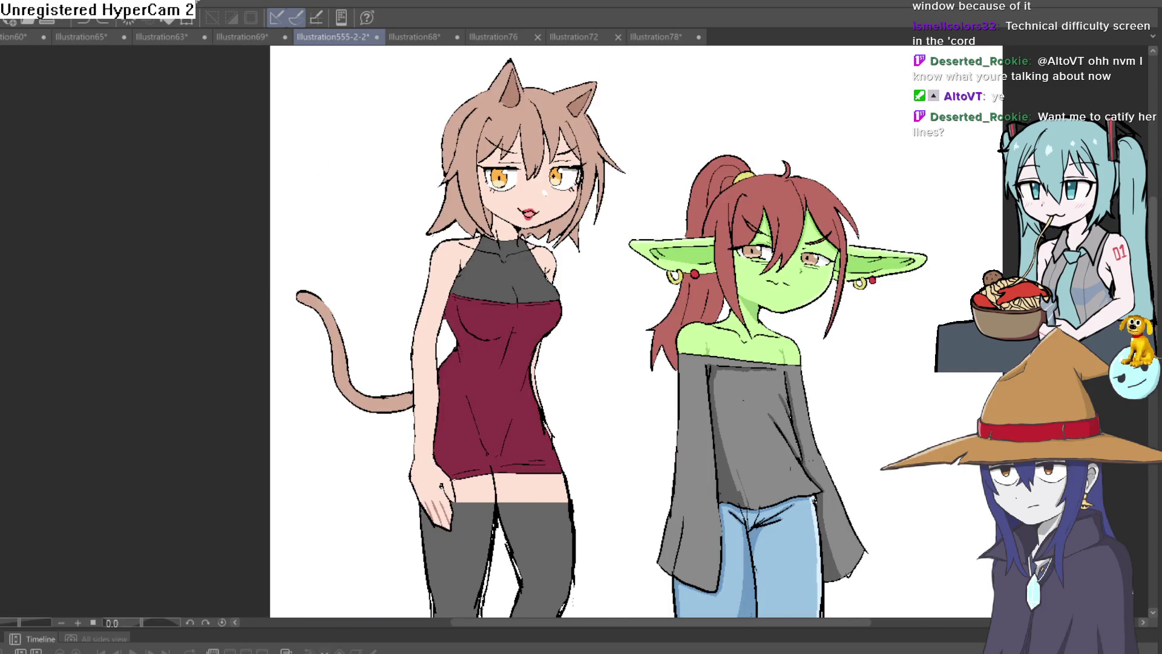
key("h")
scroll(683, 369, "up", 4)
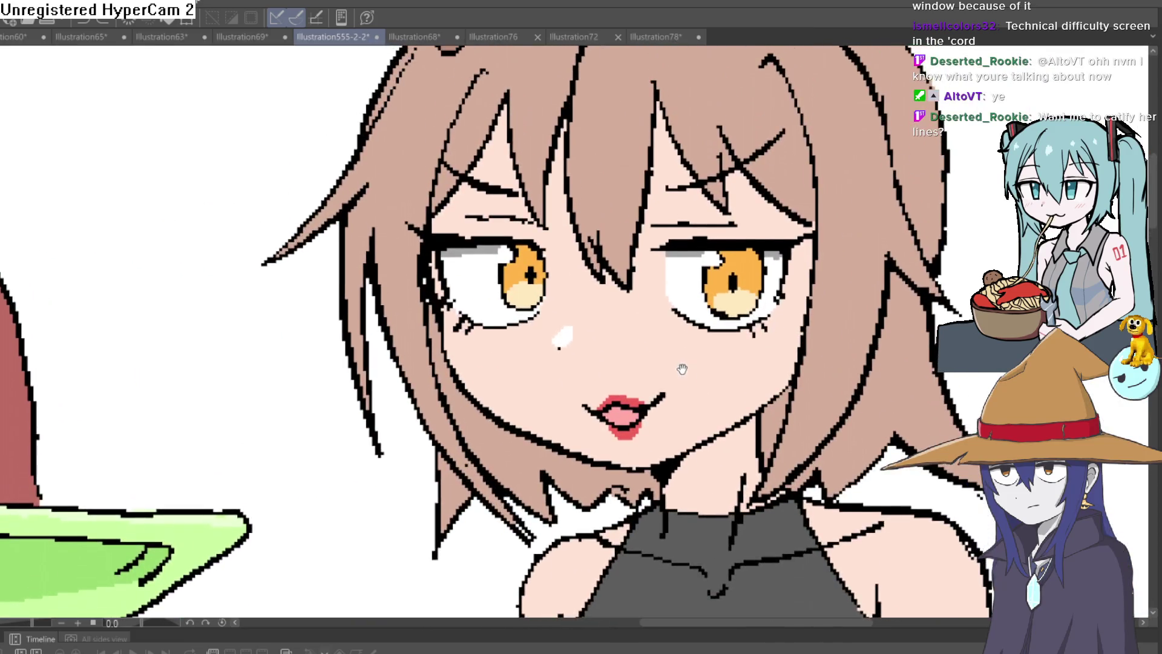
left_click_drag(682, 369, 683, 411)
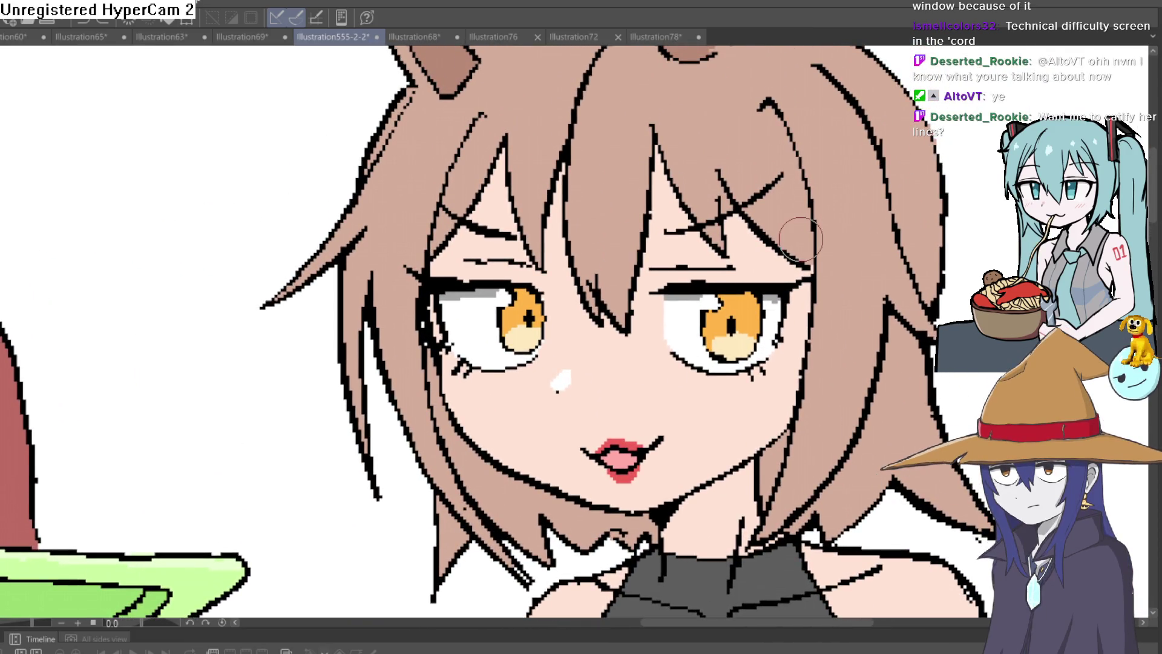
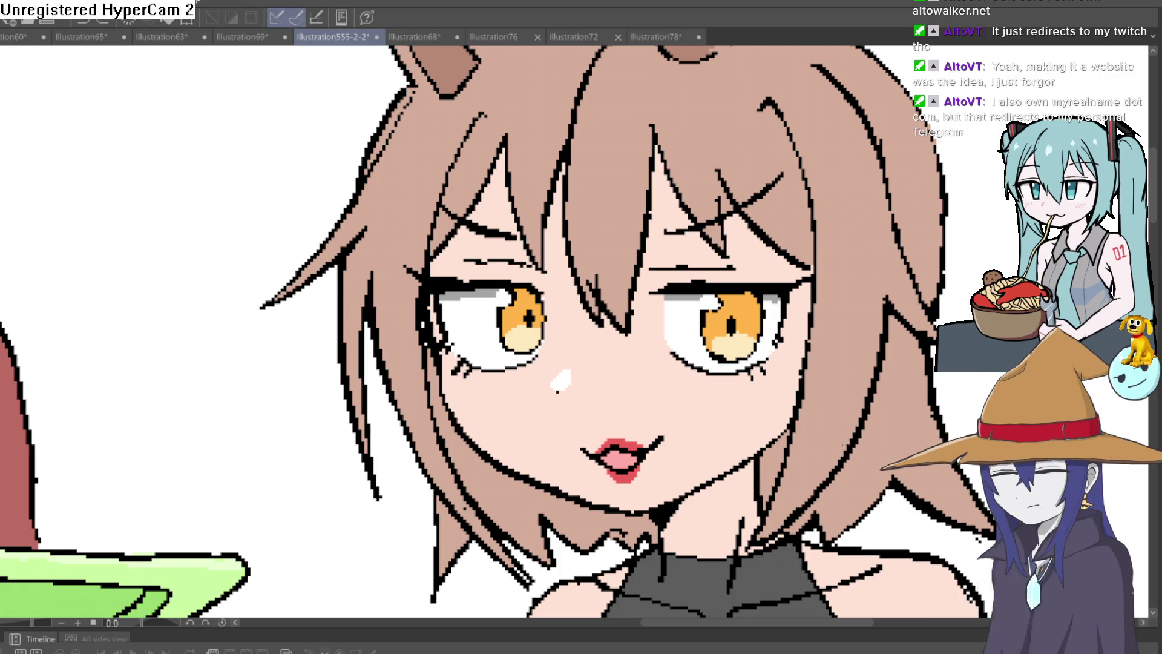
Step: Dab a small white highlight on the cat girl's cheek
mouse_move(640, 420)
left_mouse_down()
mouse_move(667, 406)
mouse_move(695, 336)
mouse_move(637, 363)
left_mouse_up()
scroll(693, 402, "down", 5)
scroll(616, 304, "up", 4)
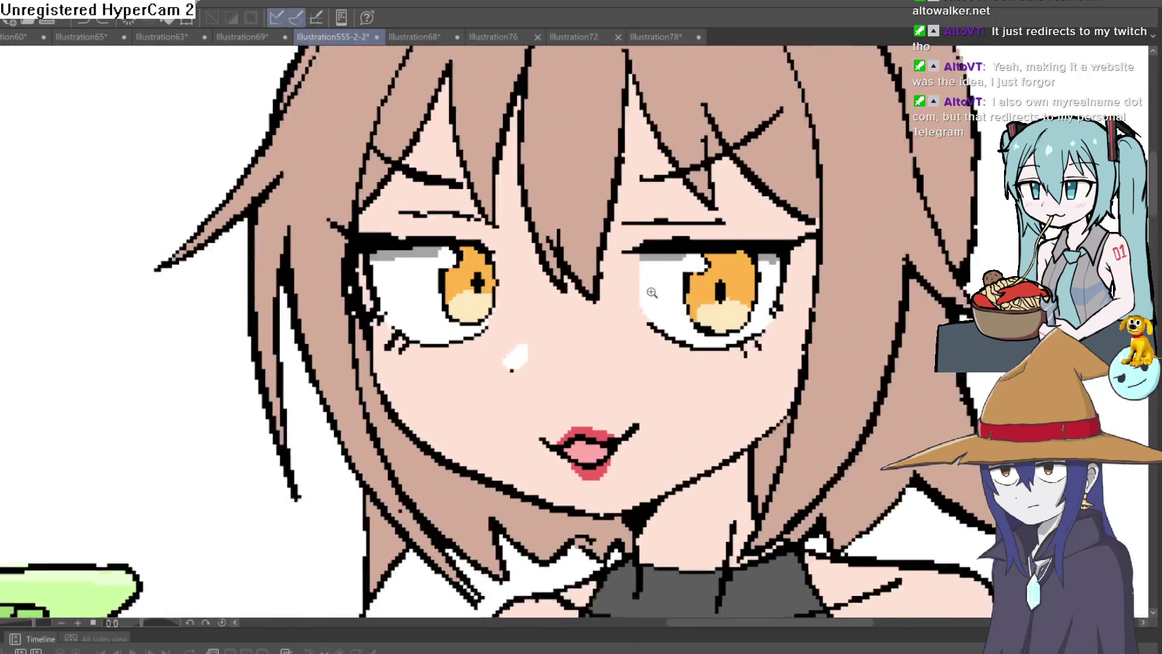
scroll(616, 304, "down", 3)
scroll(615, 304, "up", 1)
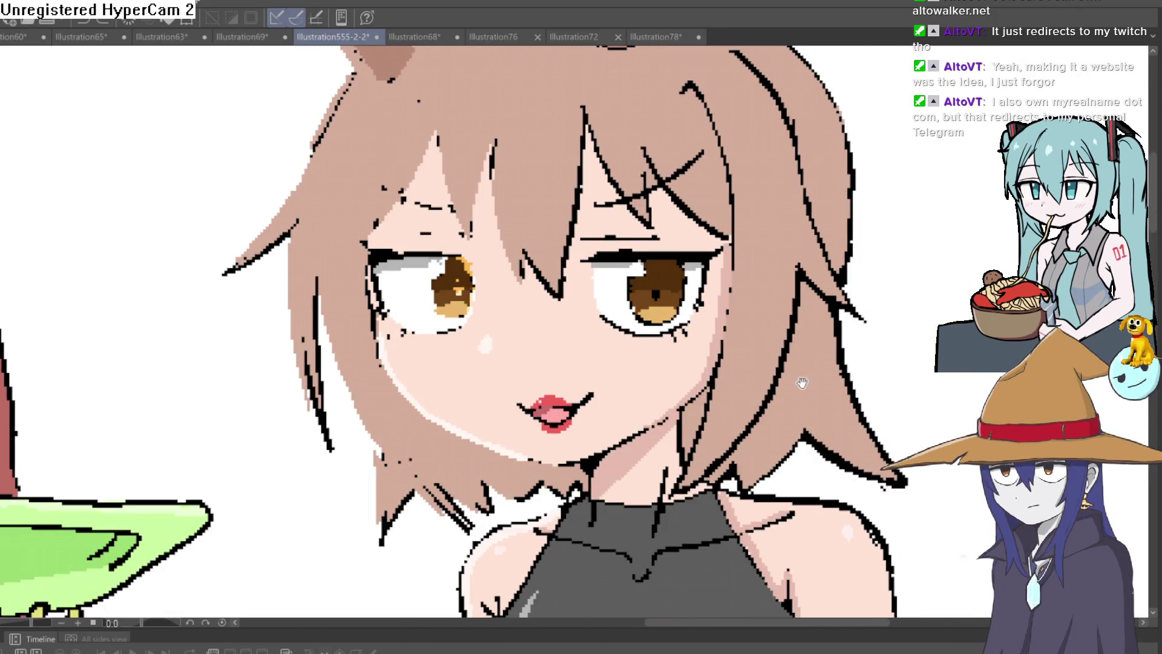
scroll(616, 304, "down", 1)
Step: Sample the brown of the cat girl's hair, undoing an accidental change to the eyes' colour
left_click_drag(739, 308, 766, 435)
left_click(670, 199, "alt")
key("ctrl+z")
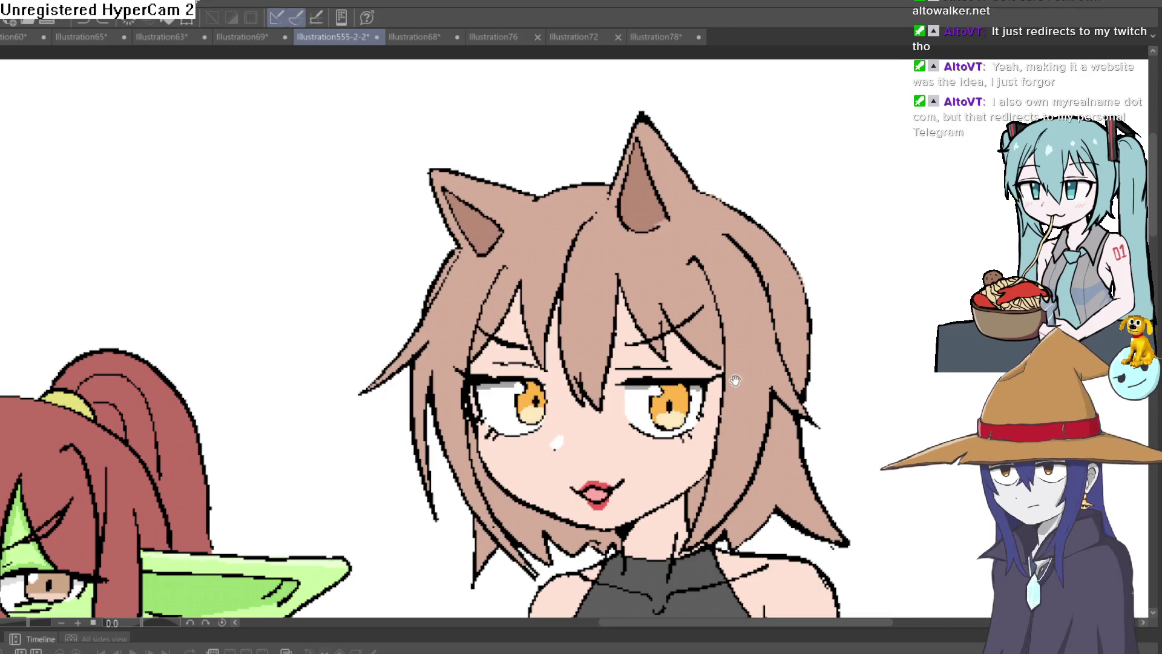
scroll(215, 246, "down", 1)
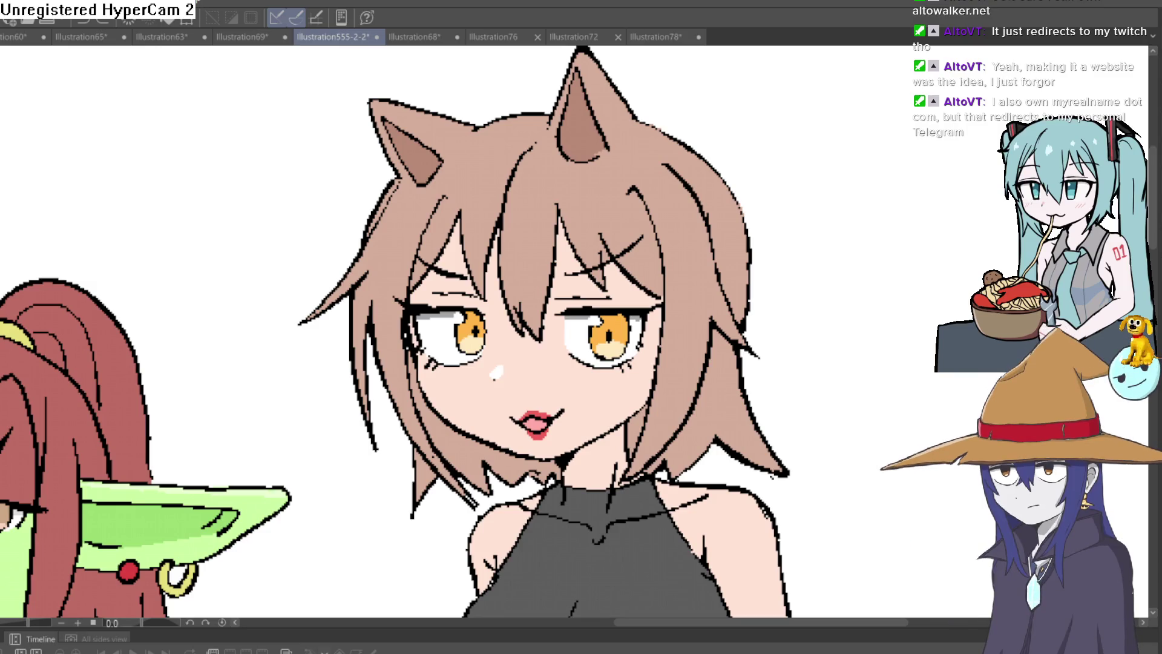
left_click(537, 194)
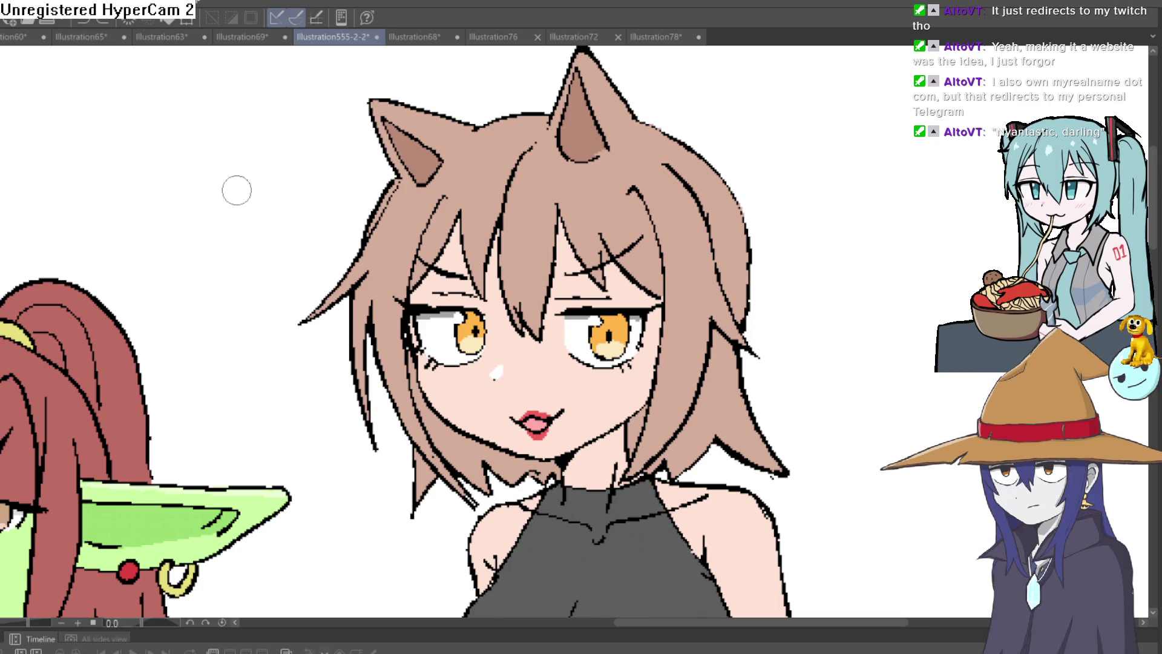
scroll(500, 180, "up", 3)
Step: Shade the left side of a fringe strand in darker brown, redrawing a misplaced stroke
mouse_move(545, 129)
left_mouse_down()
mouse_move(583, 91)
mouse_move(539, 135)
mouse_move(496, 363)
left_mouse_up()
key("ctrl+z")
key("ctrl+z")
mouse_move(493, 254)
left_mouse_down()
mouse_move(509, 176)
mouse_move(582, 76)
left_mouse_up()
Step: Shade the right and left fringe strand lines, rotating the canvas closer to level
left_click_drag(484, 278, 516, 193)
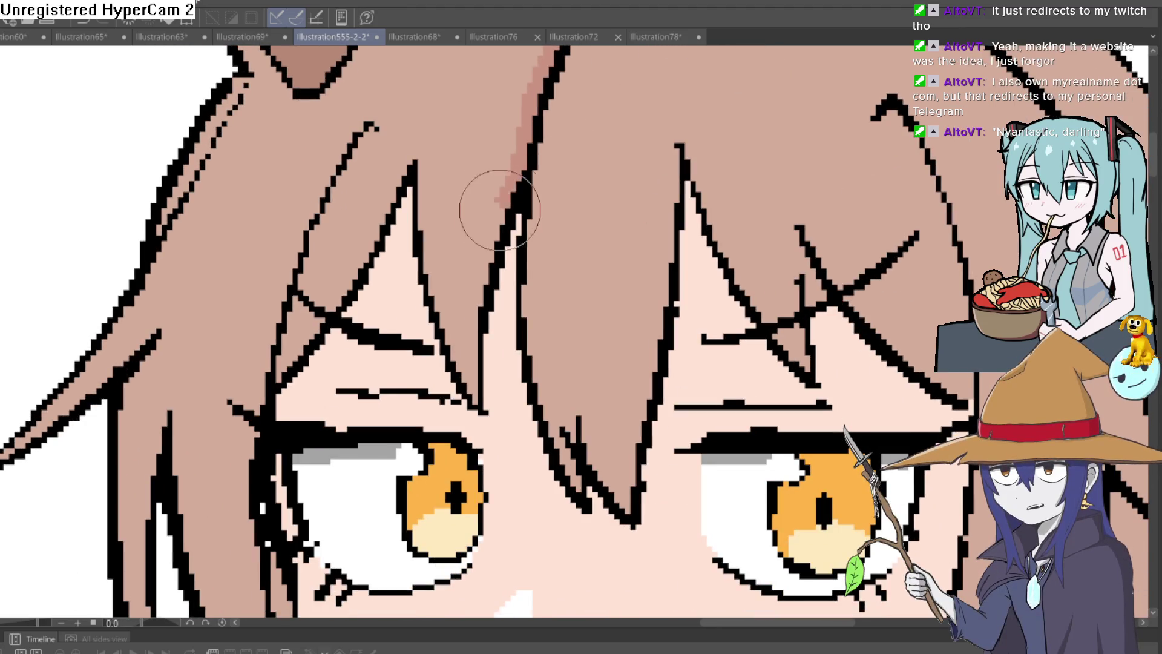
scroll(519, 156, "down", 3)
scroll(680, 125, "down", 3)
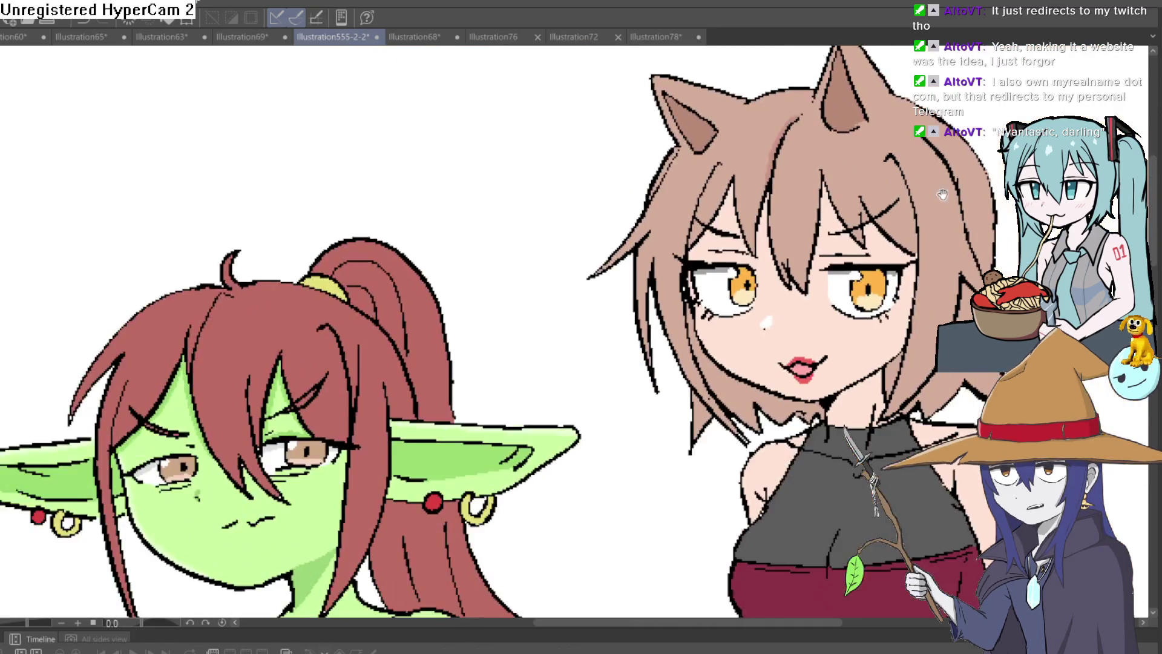
scroll(727, 199, "up", 5)
mouse_move(702, 182)
left_mouse_down()
mouse_move(723, 260)
mouse_move(730, 393)
left_mouse_up()
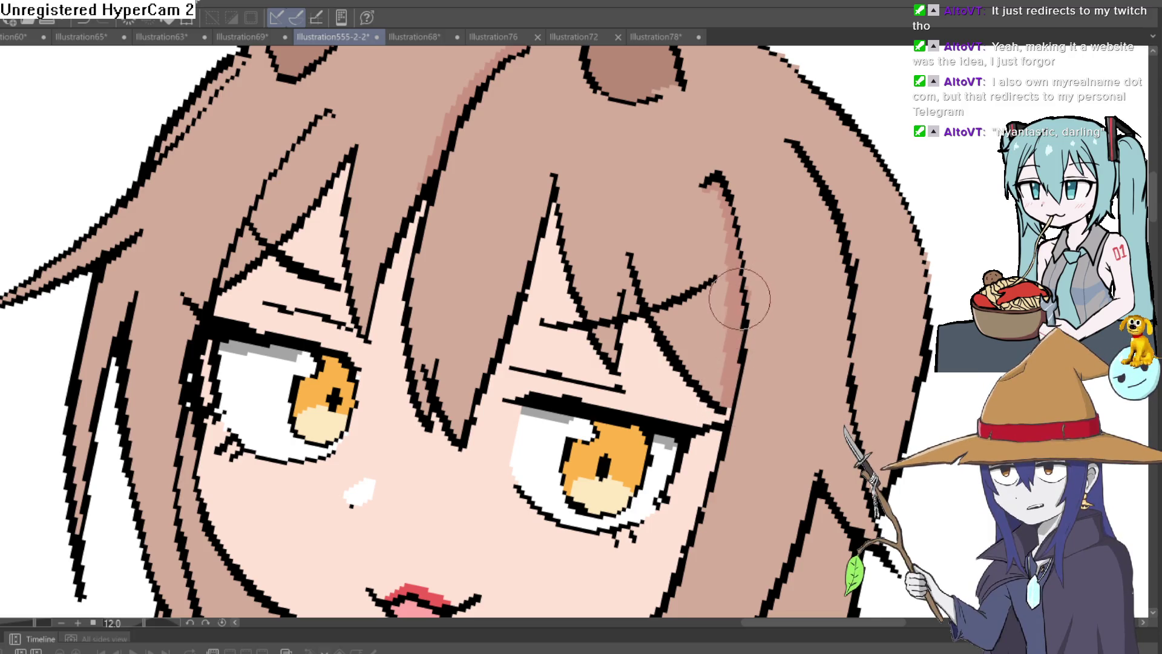
mouse_move(784, 213)
left_mouse_down()
mouse_move(772, 201)
mouse_move(606, 206)
mouse_move(373, 247)
left_mouse_up()
mouse_move(312, 192)
left_mouse_down()
mouse_move(319, 209)
mouse_move(266, 275)
mouse_move(254, 367)
left_mouse_up()
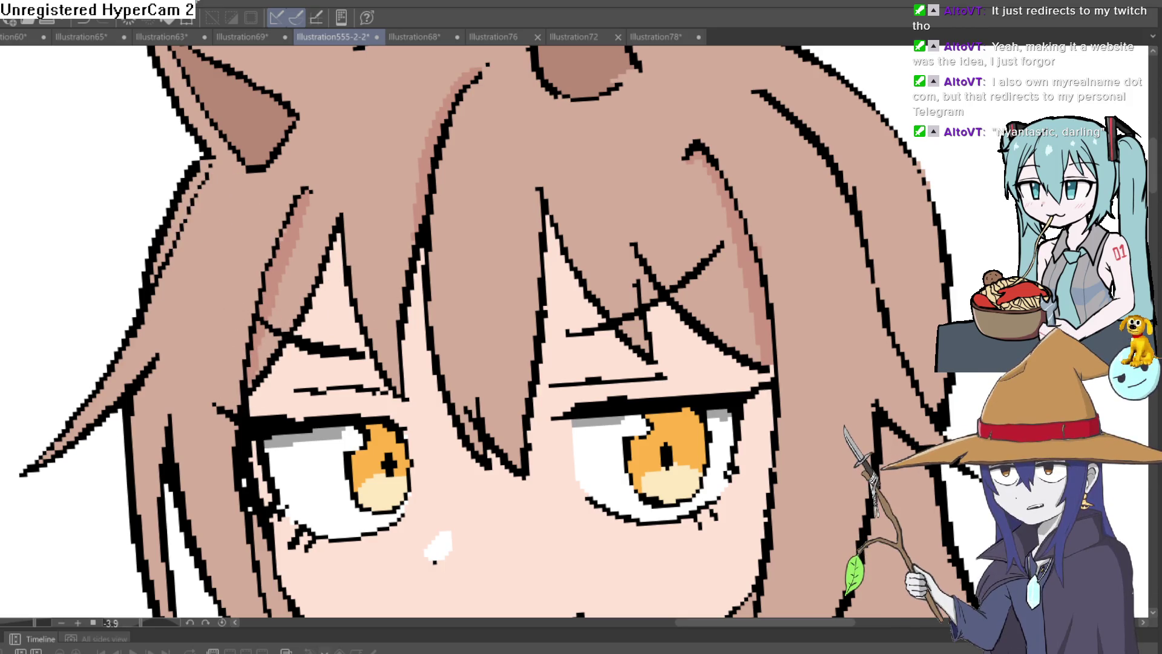
Step: Dot four small light highlights across the cat girl's hair, left to right
left_click_drag(222, 211, 207, 283)
left_click_drag(365, 215, 362, 239)
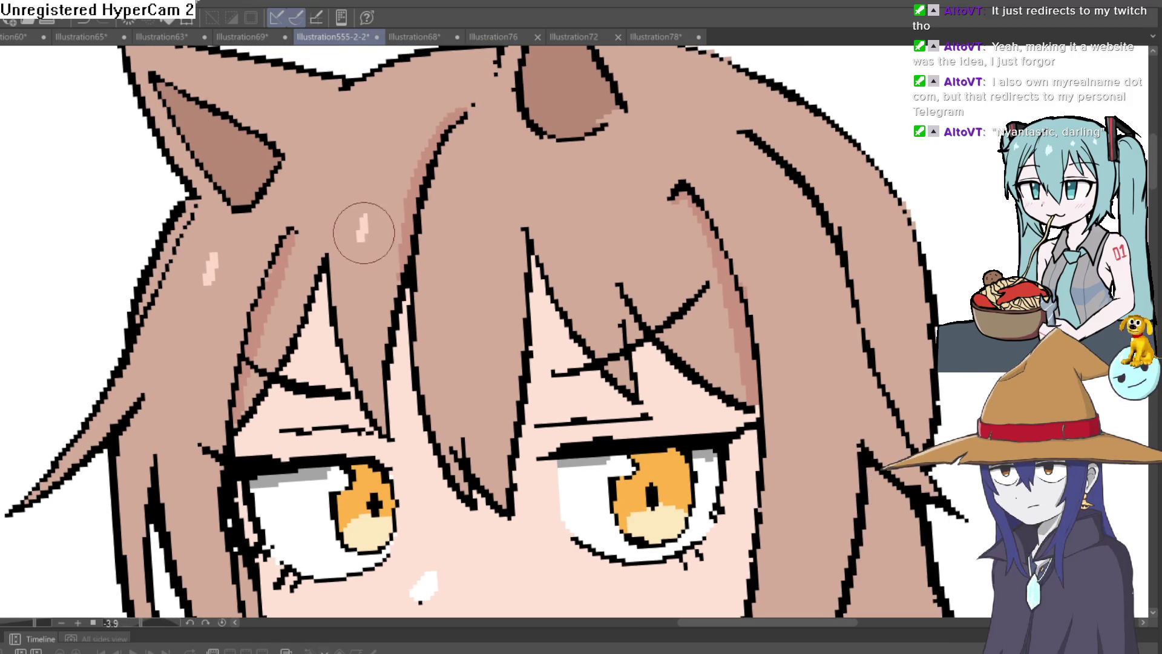
left_click_drag(481, 206, 475, 242)
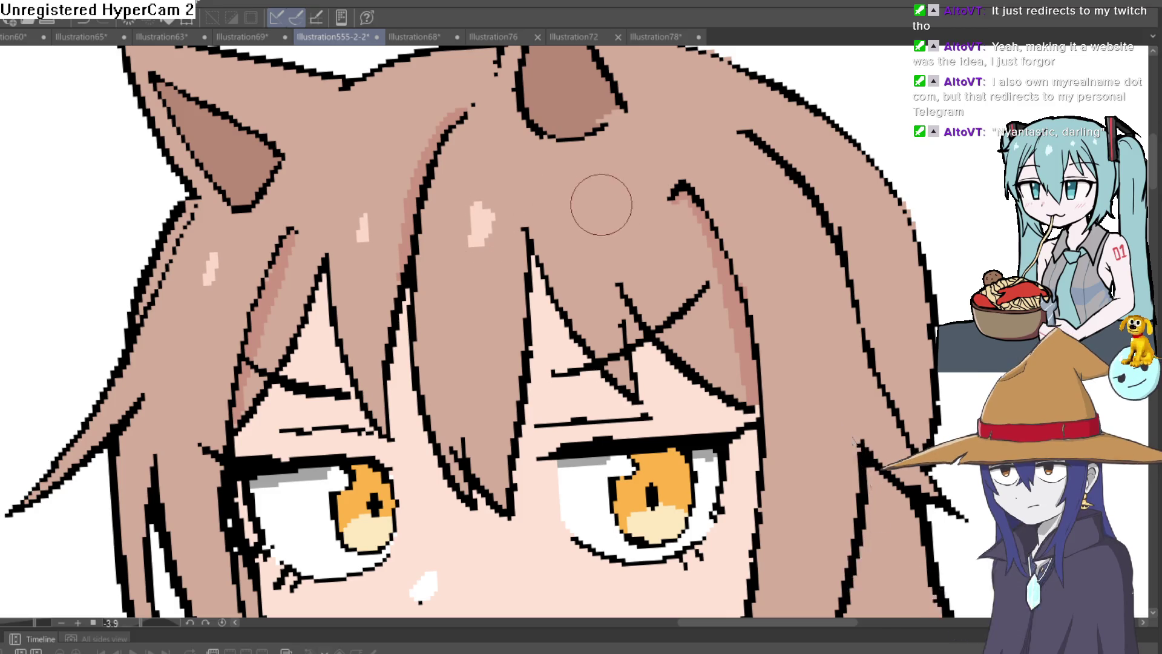
left_click_drag(624, 193, 626, 217)
scroll(742, 180, "down", 5)
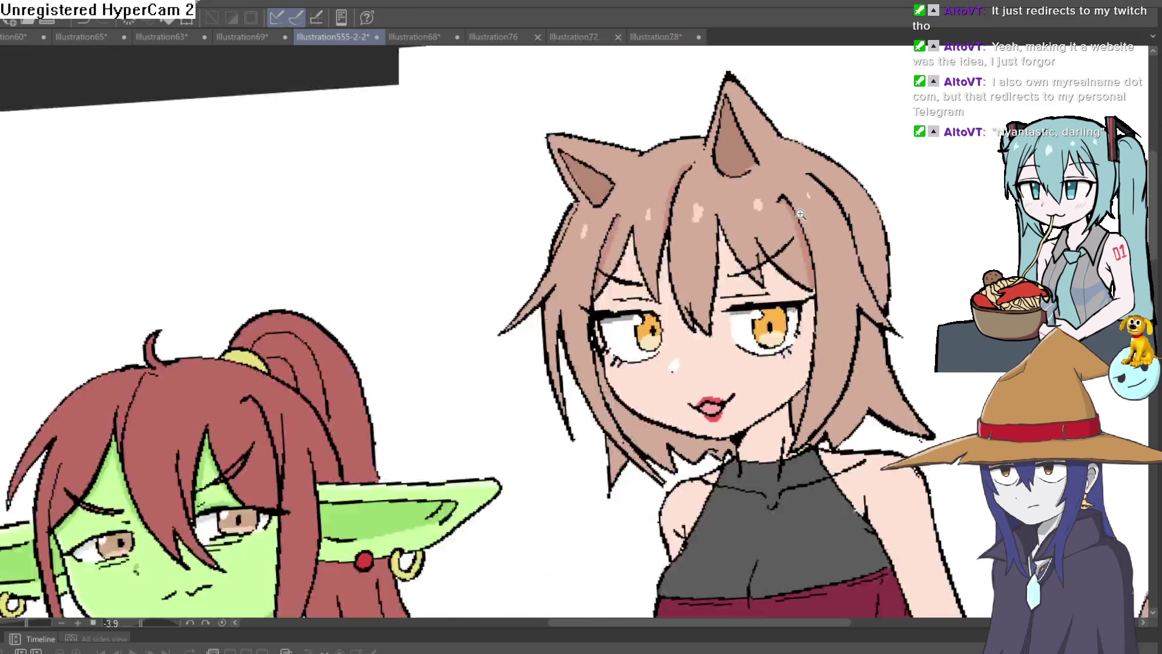
scroll(878, 186, "up", 5)
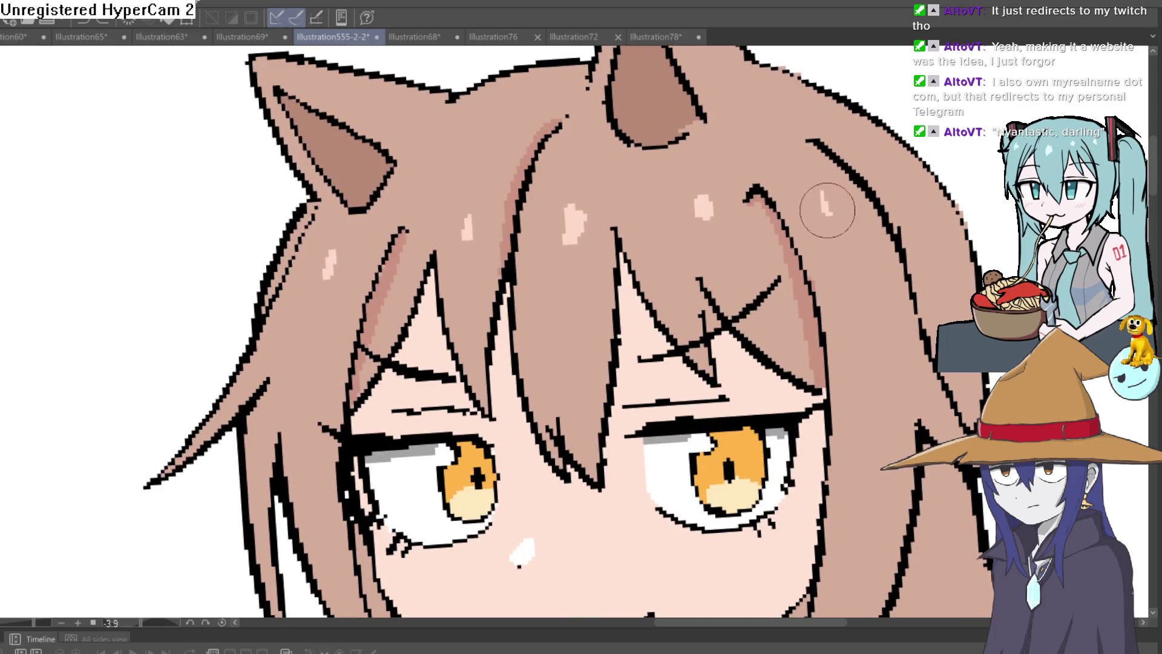
scroll(904, 202, "down", 5)
Step: Fill the neck under her jaw with shadow and the gap beside the hair strand with brown
left_click_drag(904, 201, 12, 436)
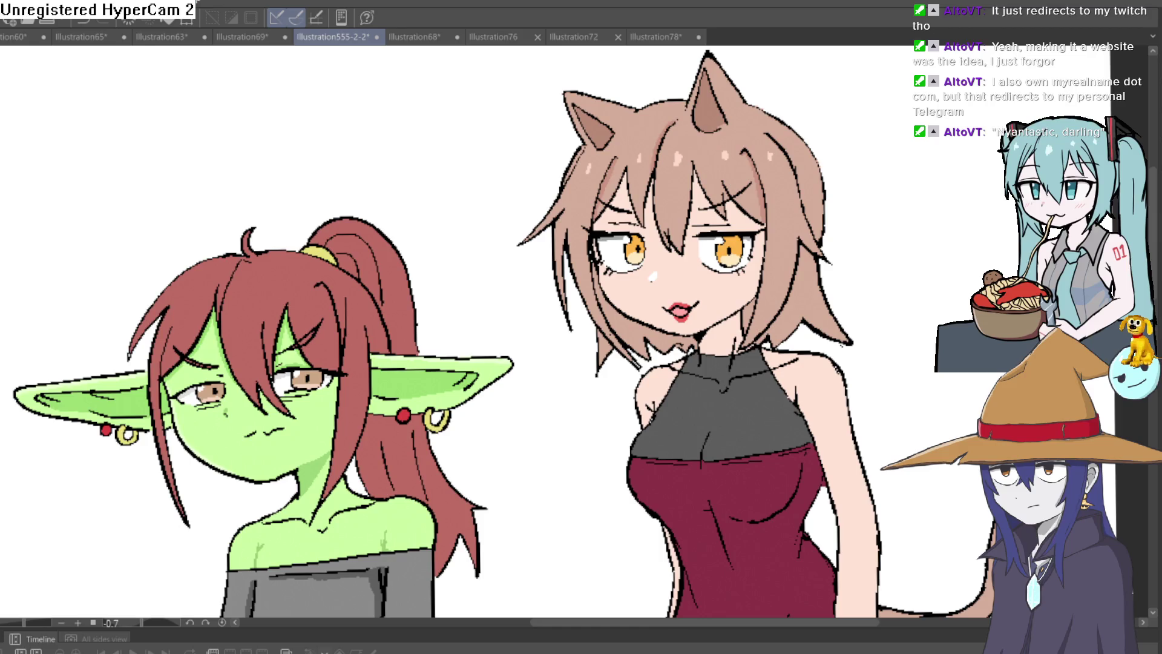
scroll(626, 192, "up", 5)
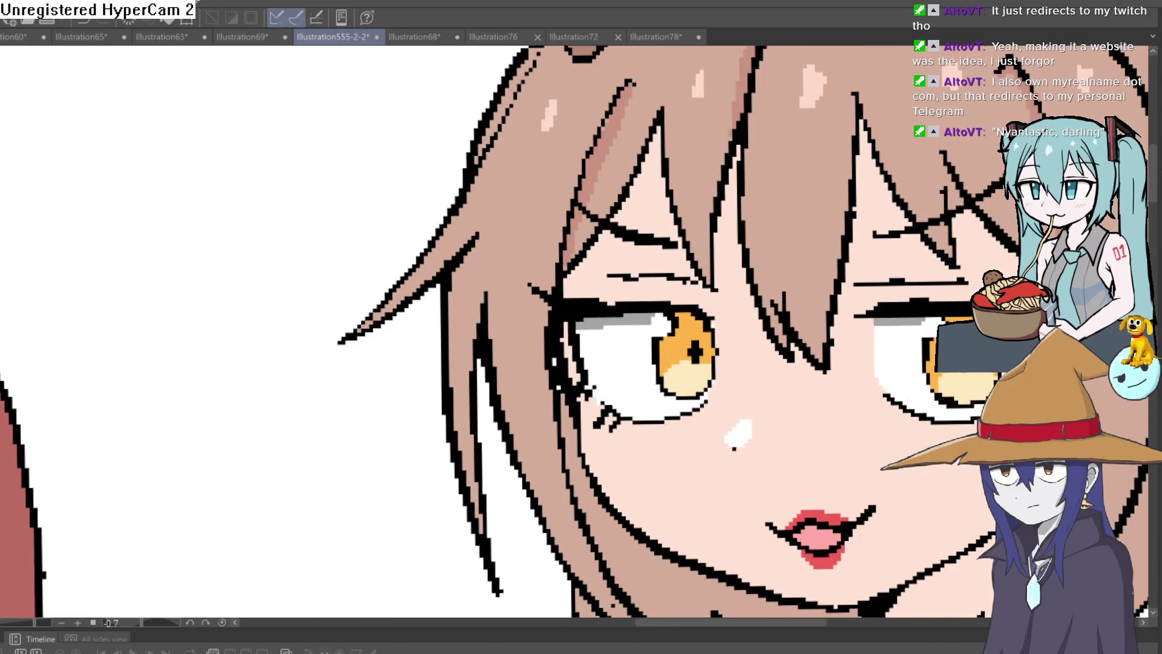
scroll(624, 115, "up", 5)
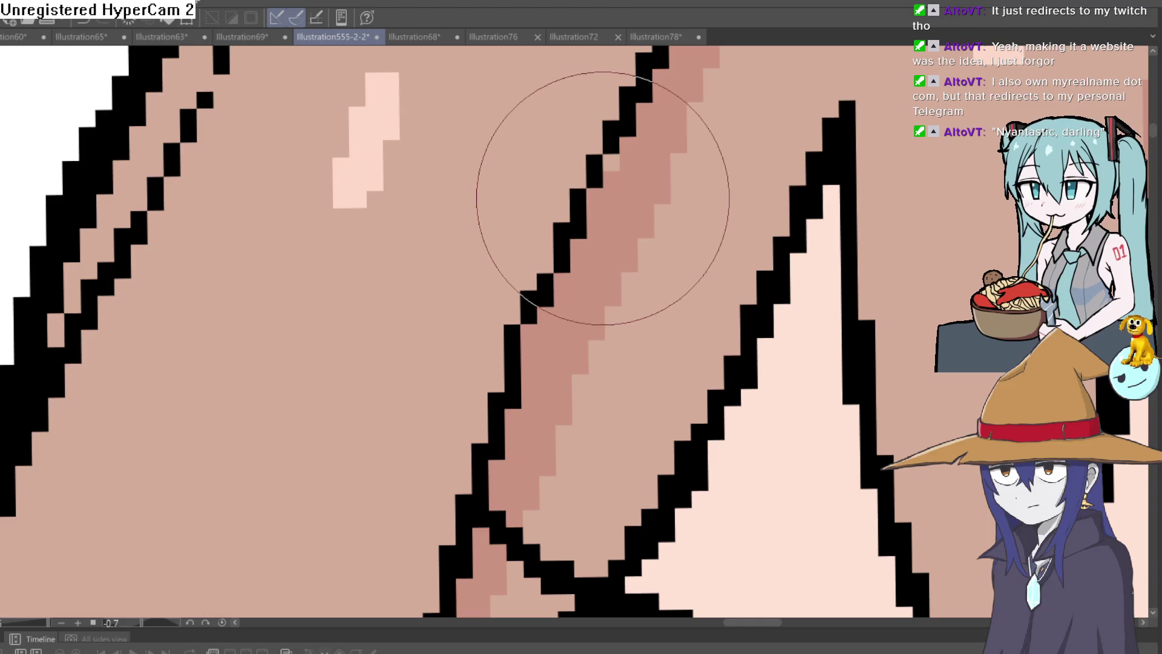
scroll(710, 195, "down", 6)
scroll(528, 322, "up", 2)
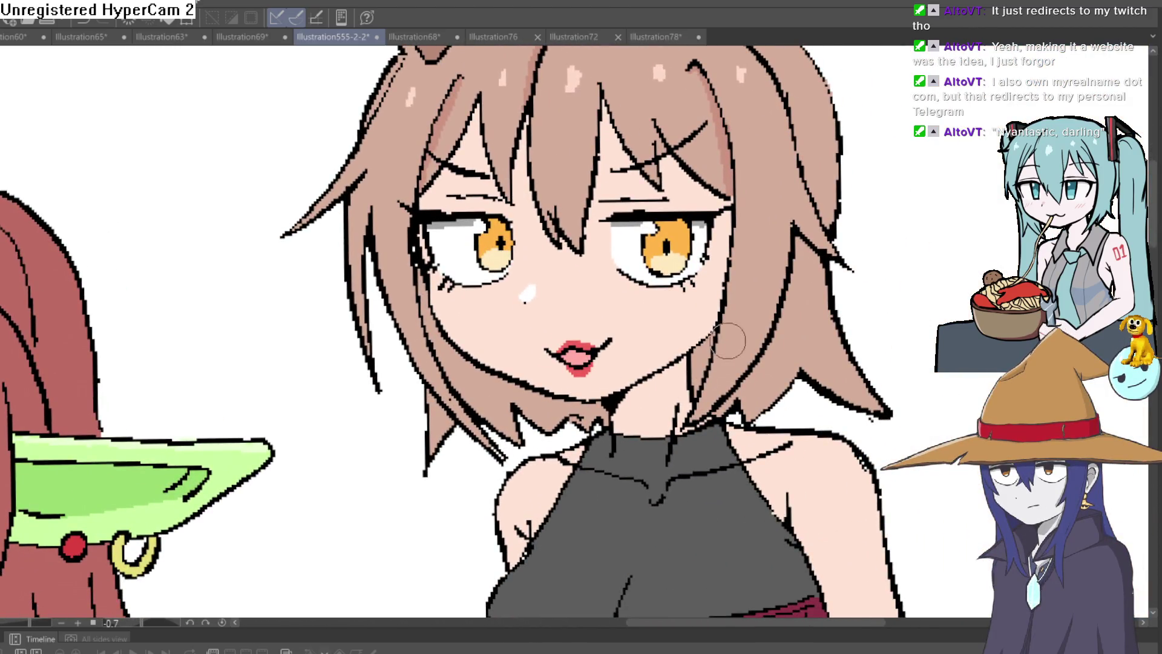
left_click(536, 394)
left_click(490, 361)
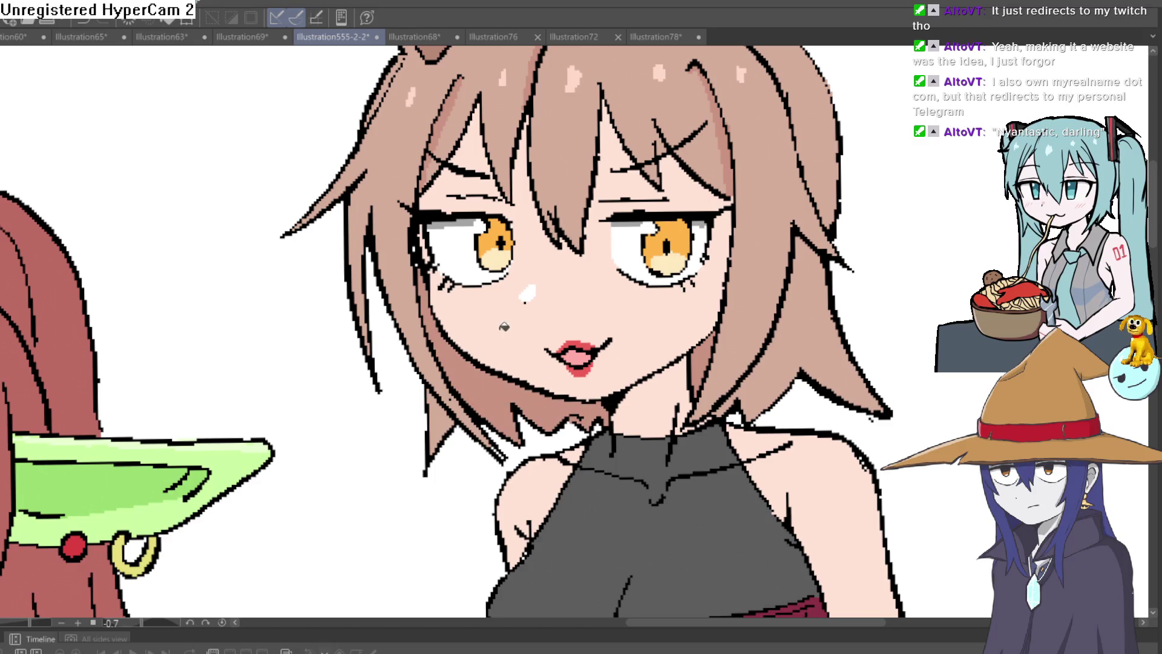
scroll(451, 239, "up", 5)
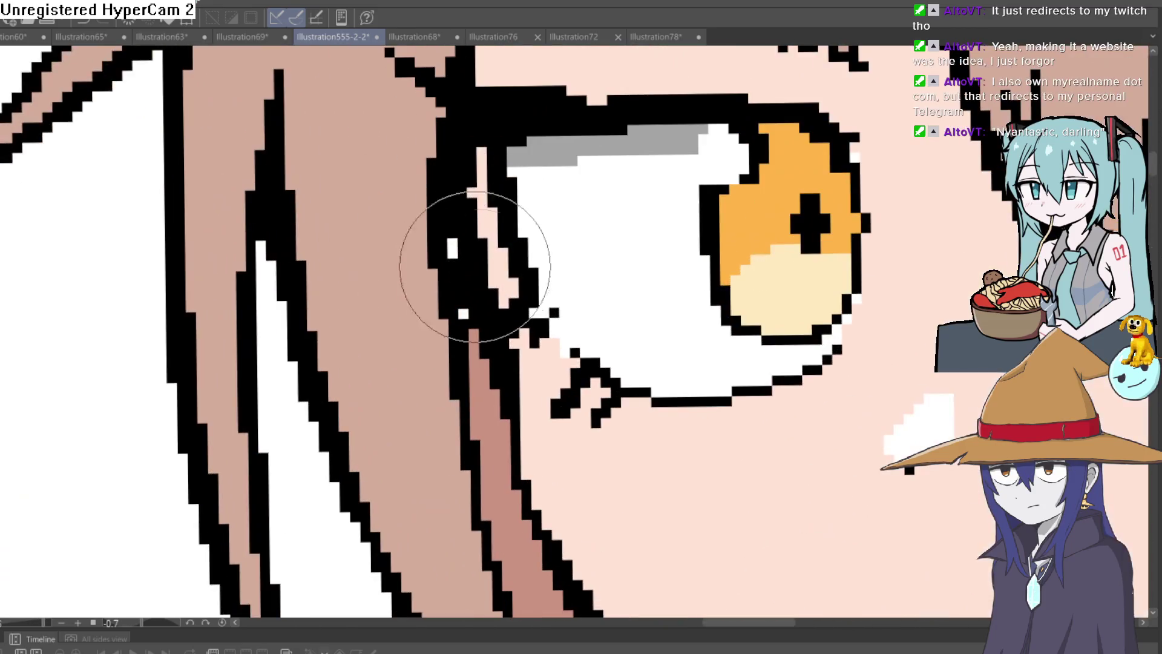
scroll(664, 268, "down", 5)
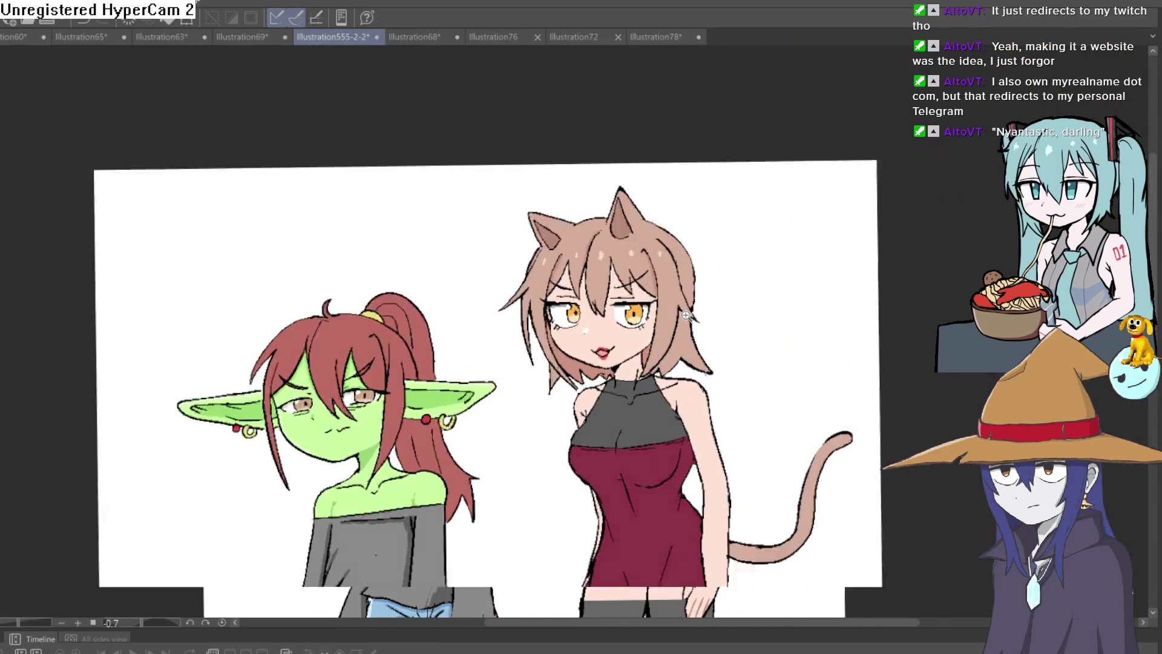
scroll(746, 320, "up", 4)
left_click_drag(746, 320, 754, 272)
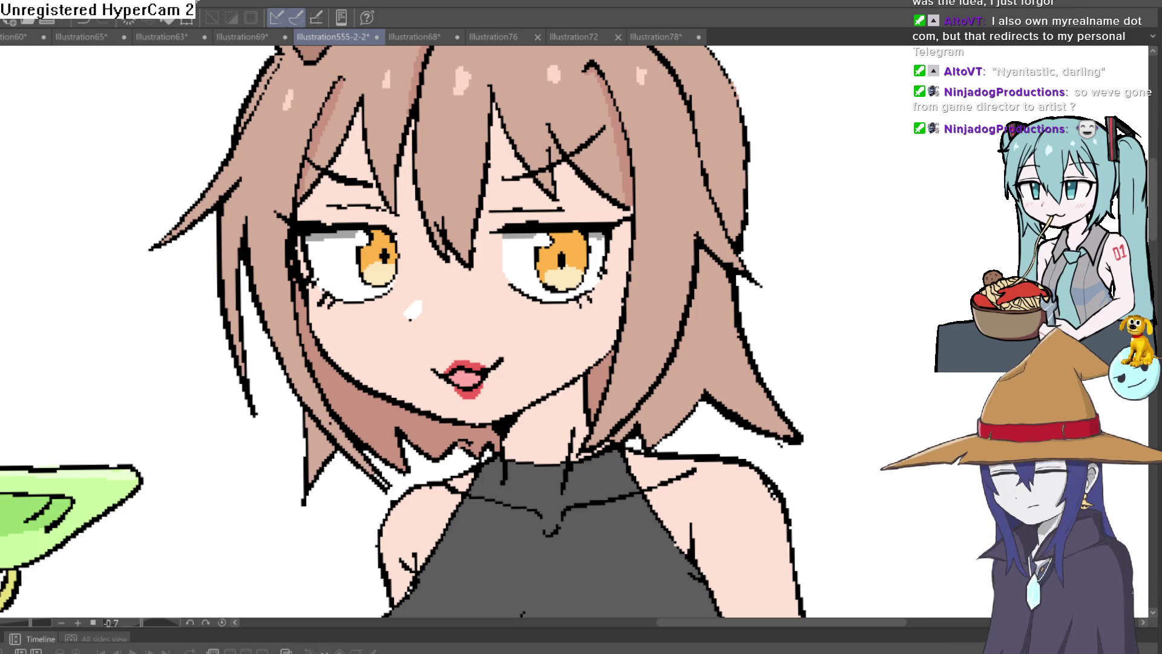
Step: Draw a short dark stroke on the side hair and recentre the view on both characters
mouse_move(706, 256)
left_mouse_down()
mouse_move(647, 412)
mouse_move(637, 406)
left_mouse_up()
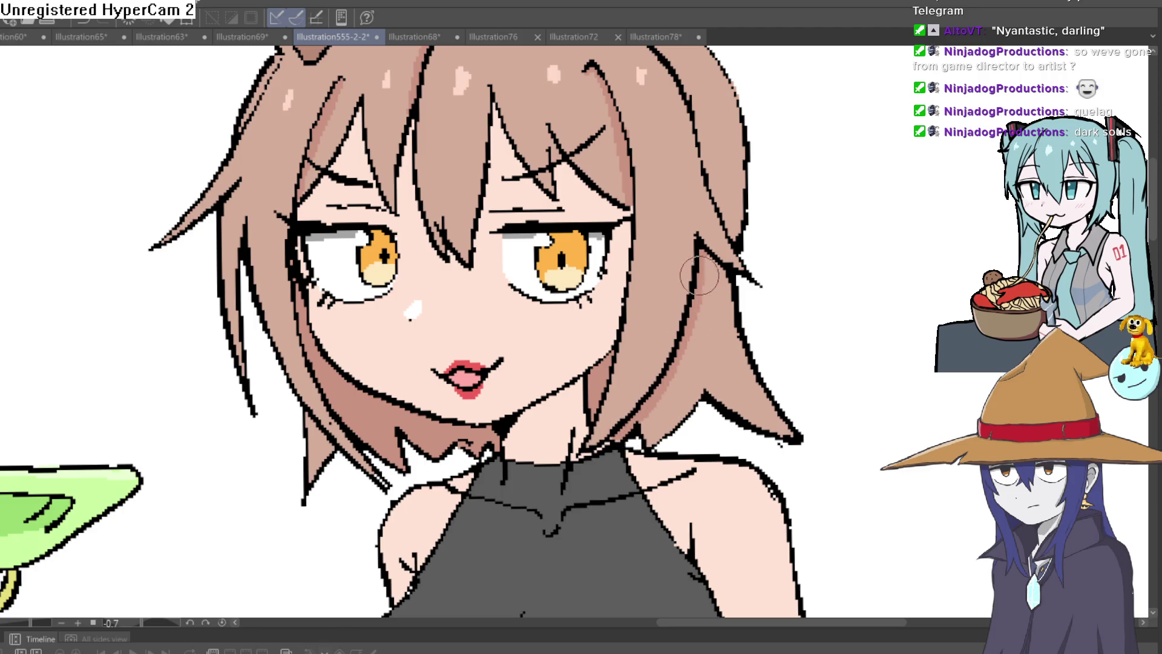
scroll(750, 264, "down", 5)
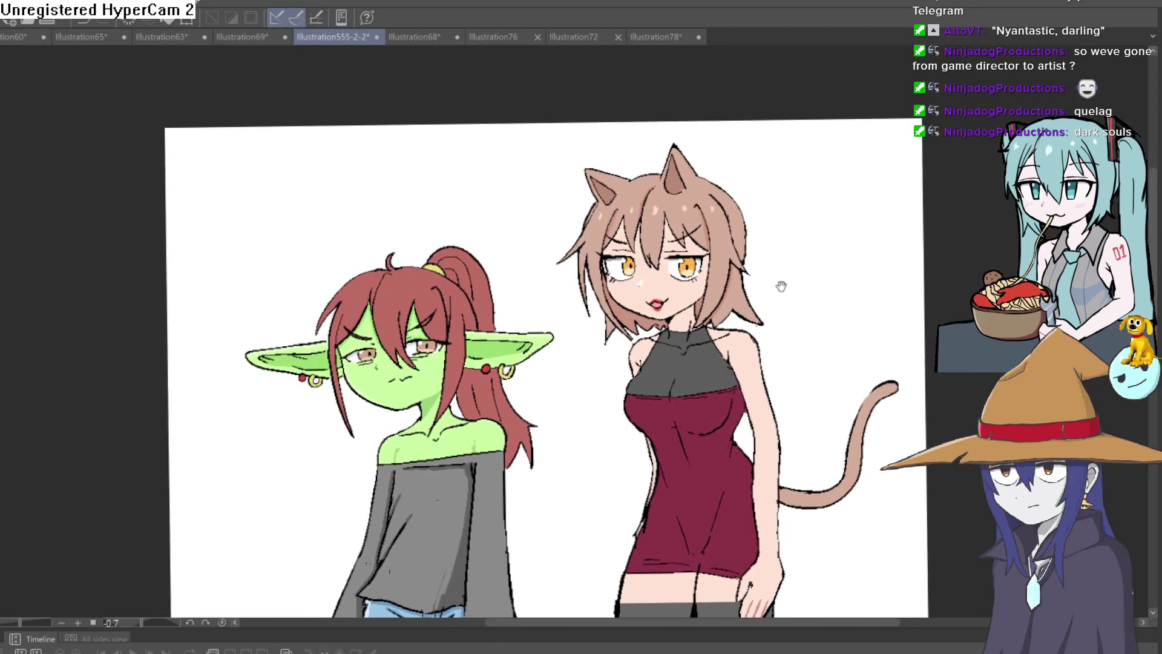
left_click_drag(777, 263, 760, 261)
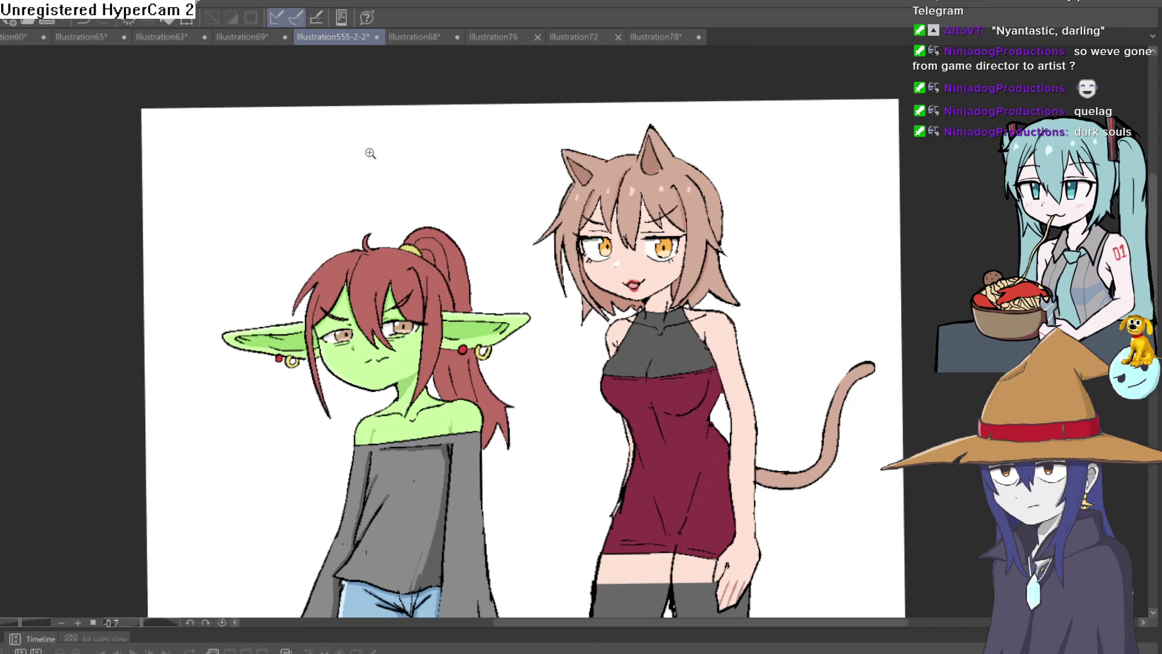
scroll(658, 300, "up", 5)
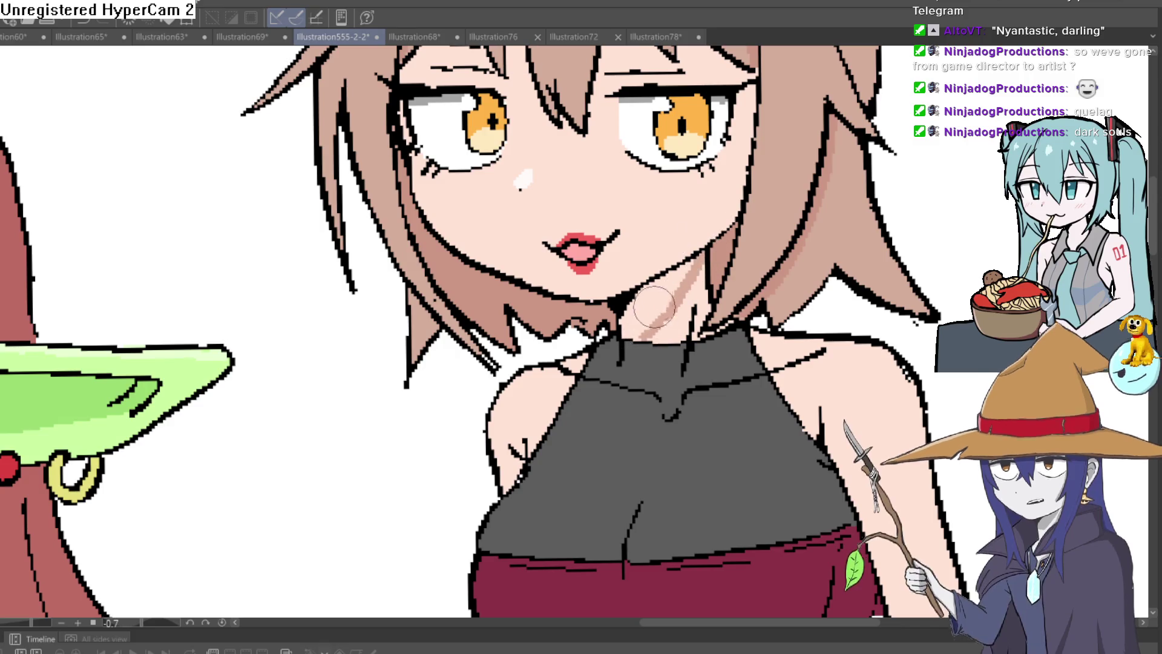
Step: Paint tan shadow strokes on the cat girl's neck, collar edge at the shoulder and upper arm
left_click_drag(625, 337, 702, 252)
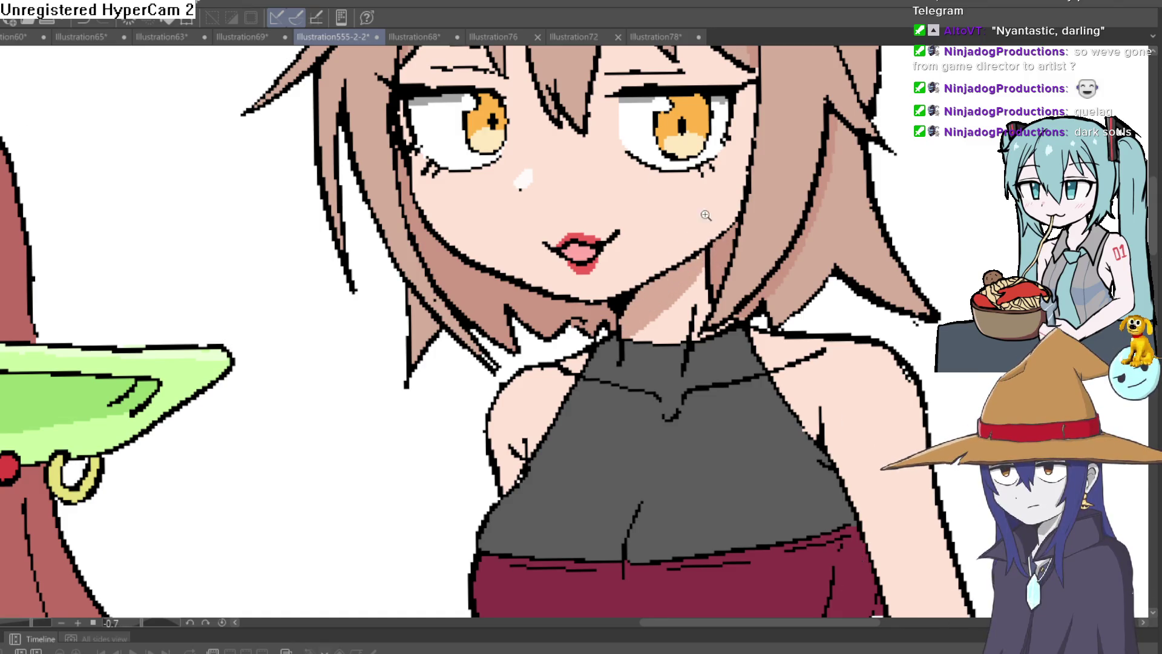
scroll(705, 249, "up", 2)
scroll(705, 249, "down", 4)
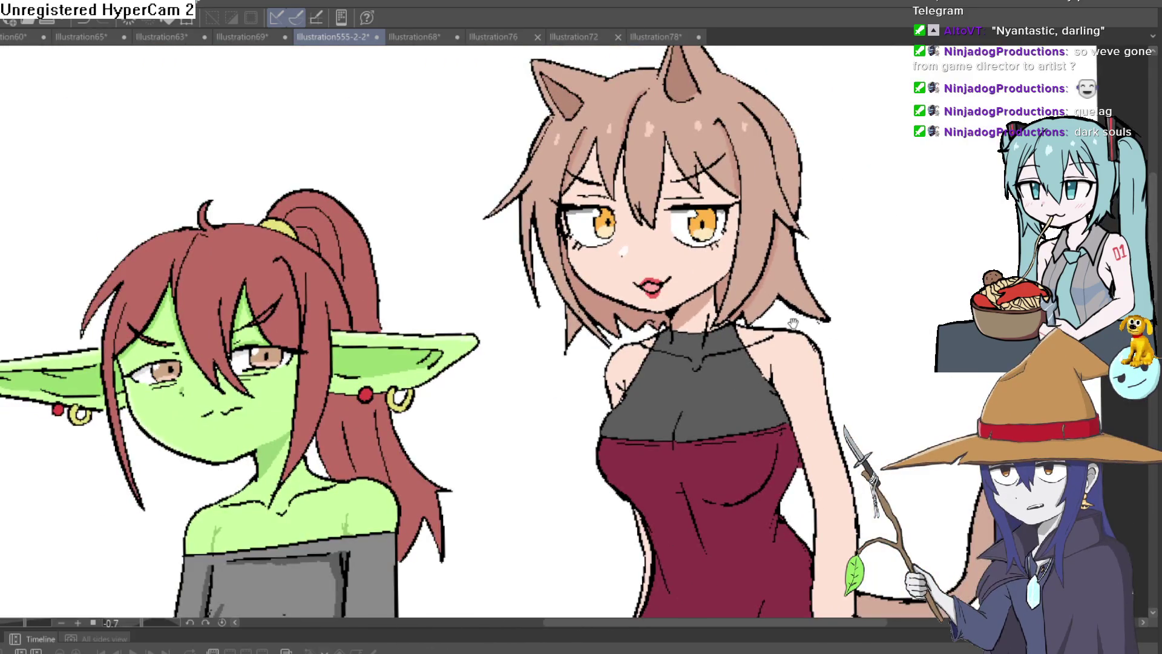
scroll(793, 323, "down", 3)
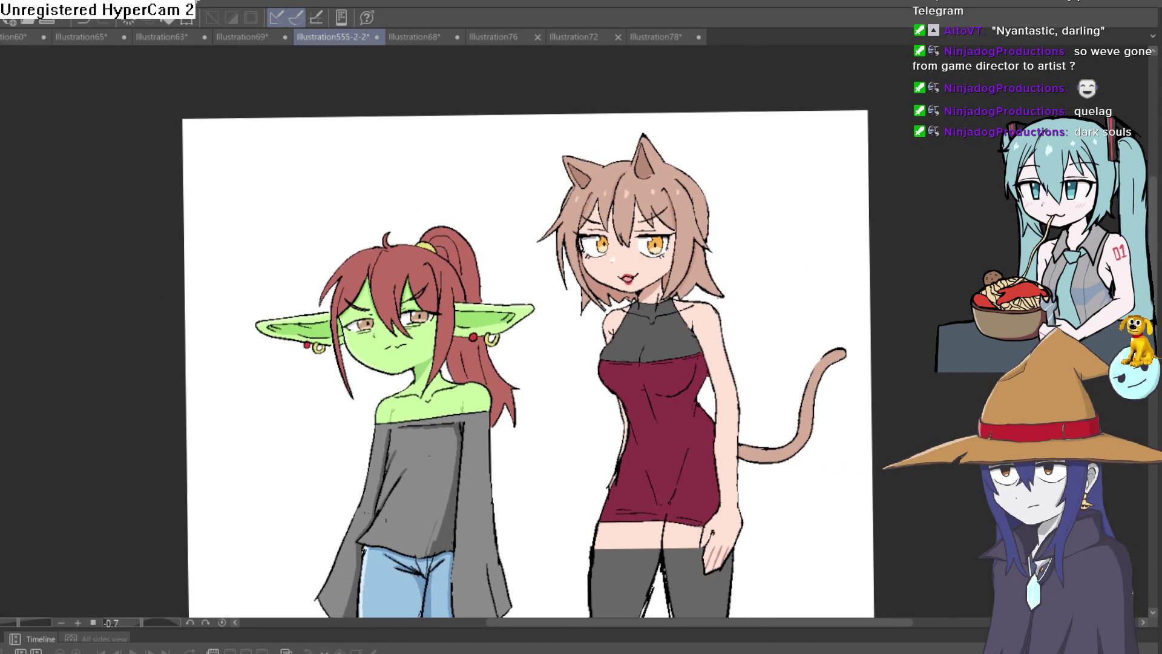
scroll(698, 339, "up", 3)
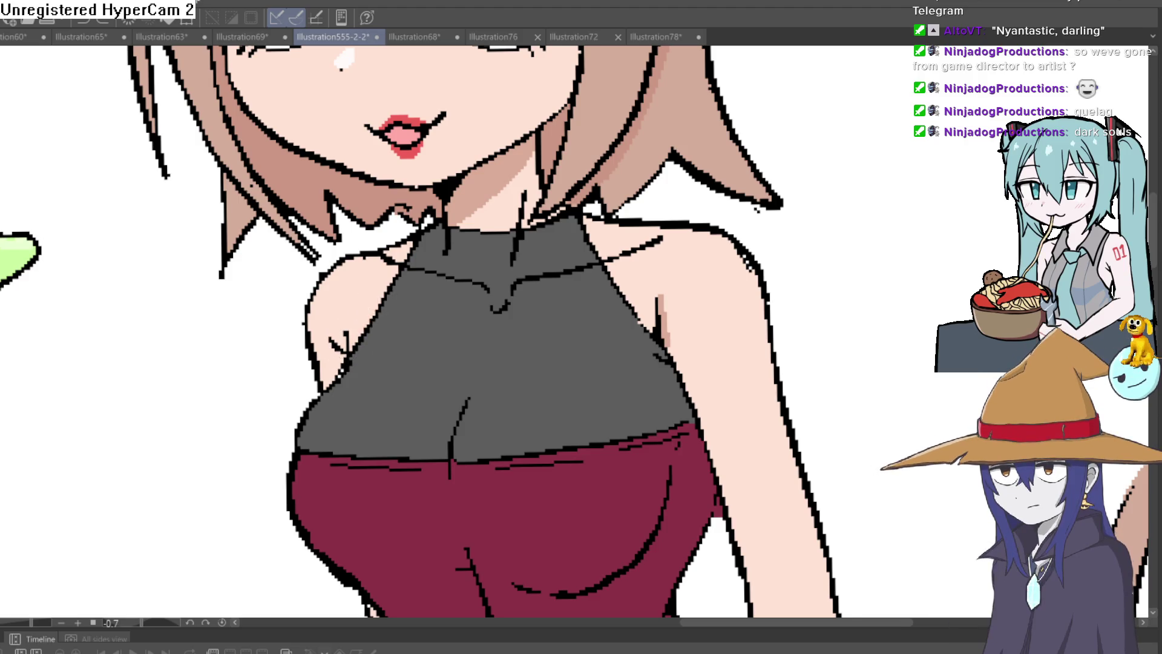
left_click_drag(388, 261, 403, 253)
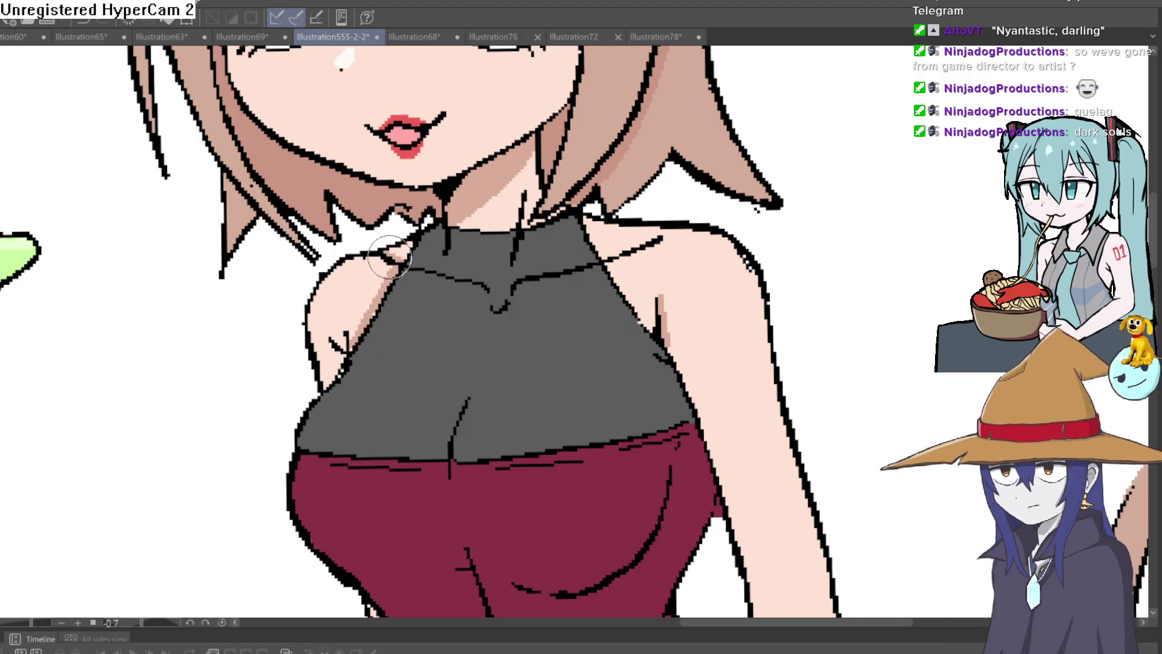
mouse_move(693, 278)
left_mouse_down()
mouse_move(623, 189)
mouse_move(601, 228)
mouse_move(586, 203)
mouse_move(656, 410)
mouse_move(698, 420)
mouse_move(699, 241)
left_mouse_up()
scroll(703, 260, "down", 5)
scroll(654, 333, "up", 5)
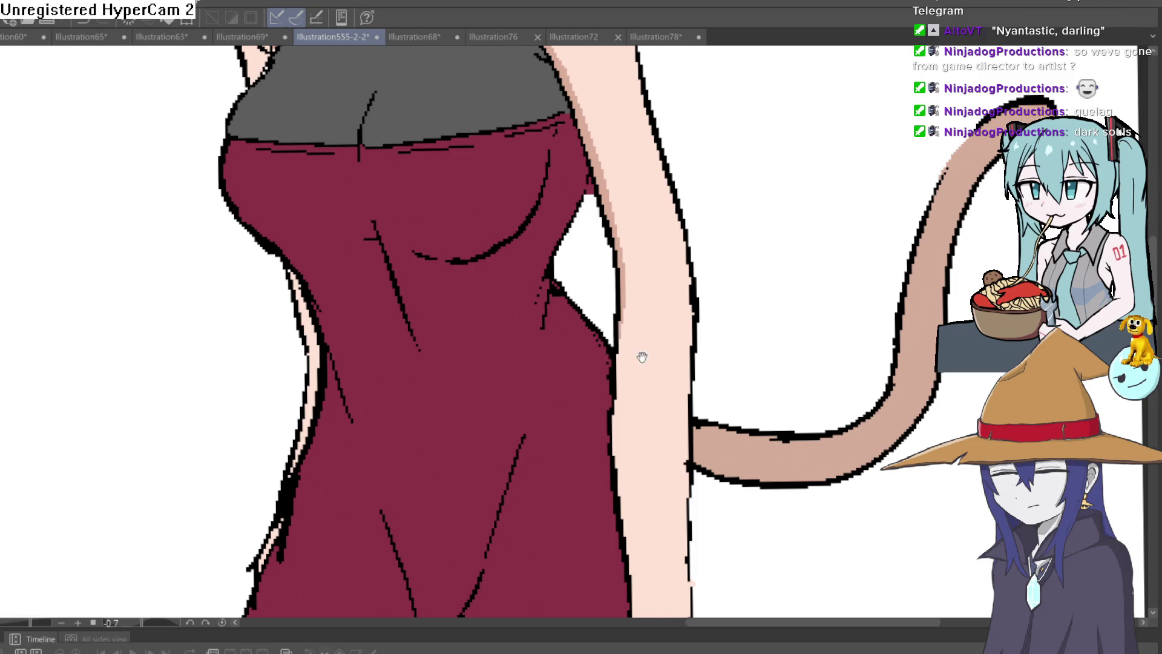
left_click_drag(641, 353, 632, 213)
left_click_drag(610, 259, 610, 327)
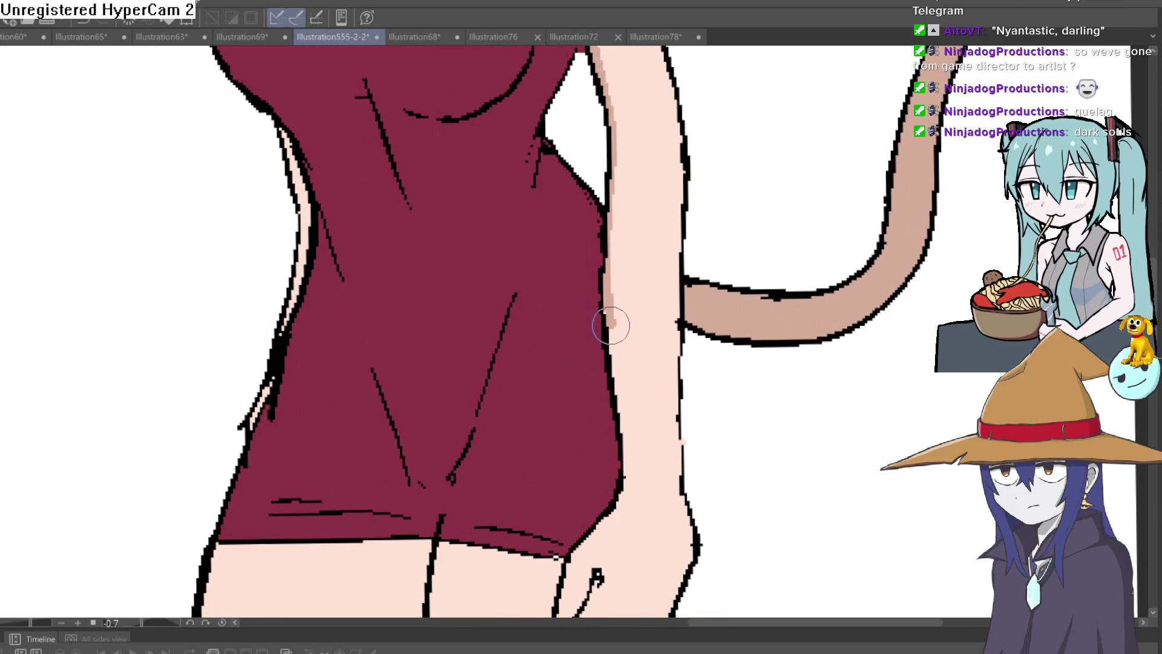
key("ctrl+z")
scroll(694, 301, "down", 5)
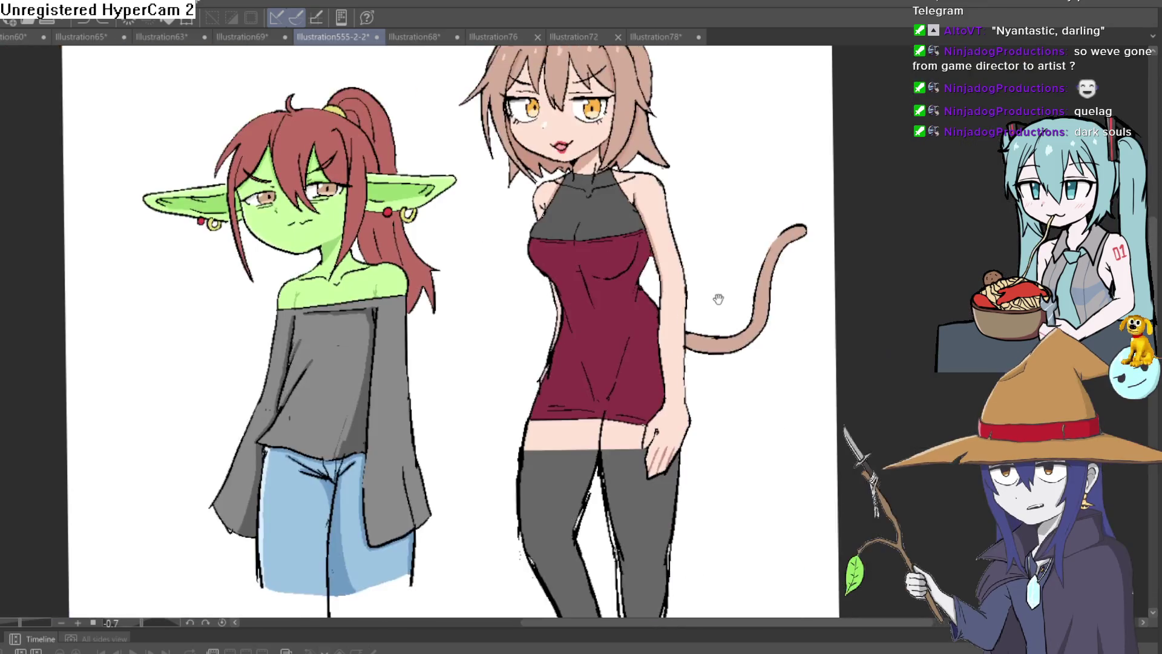
scroll(693, 302, "up", 2)
scroll(654, 293, "down", 1)
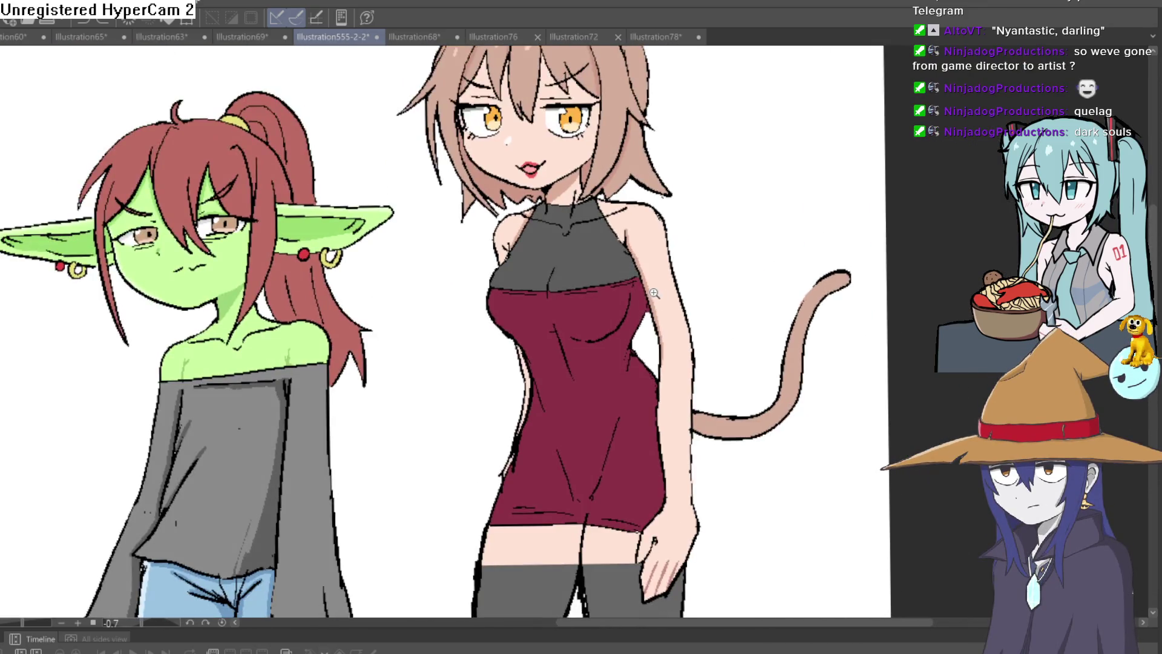
scroll(488, 242, "up", 5)
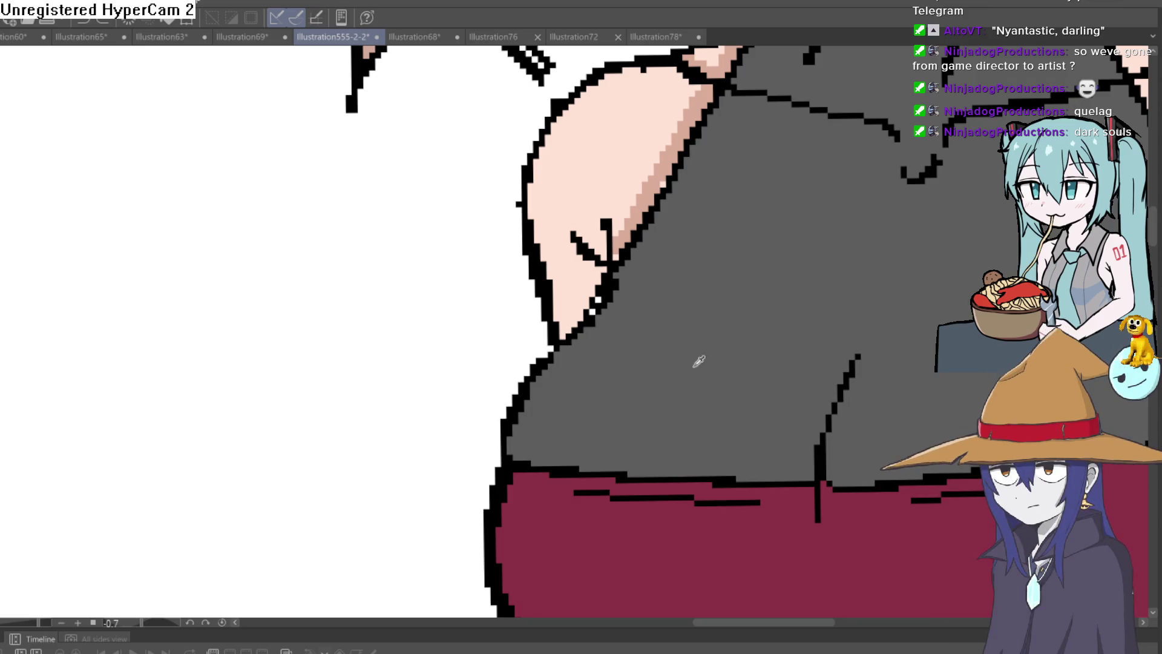
left_click(643, 290)
scroll(677, 277, "down", 3)
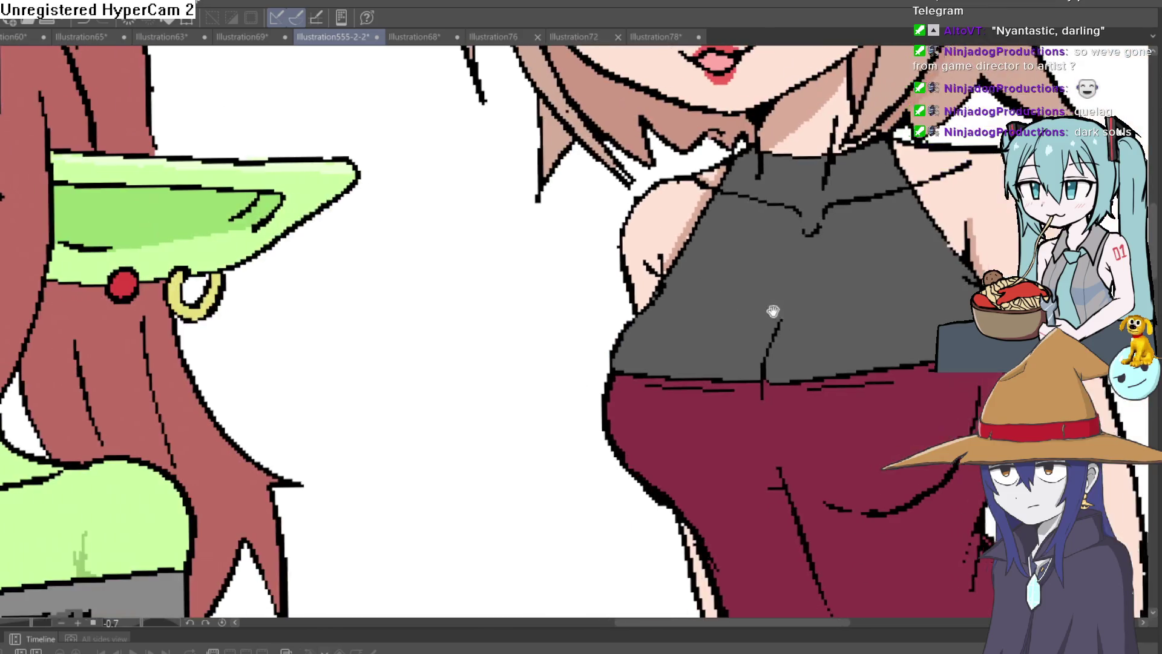
scroll(770, 309, "up", 1)
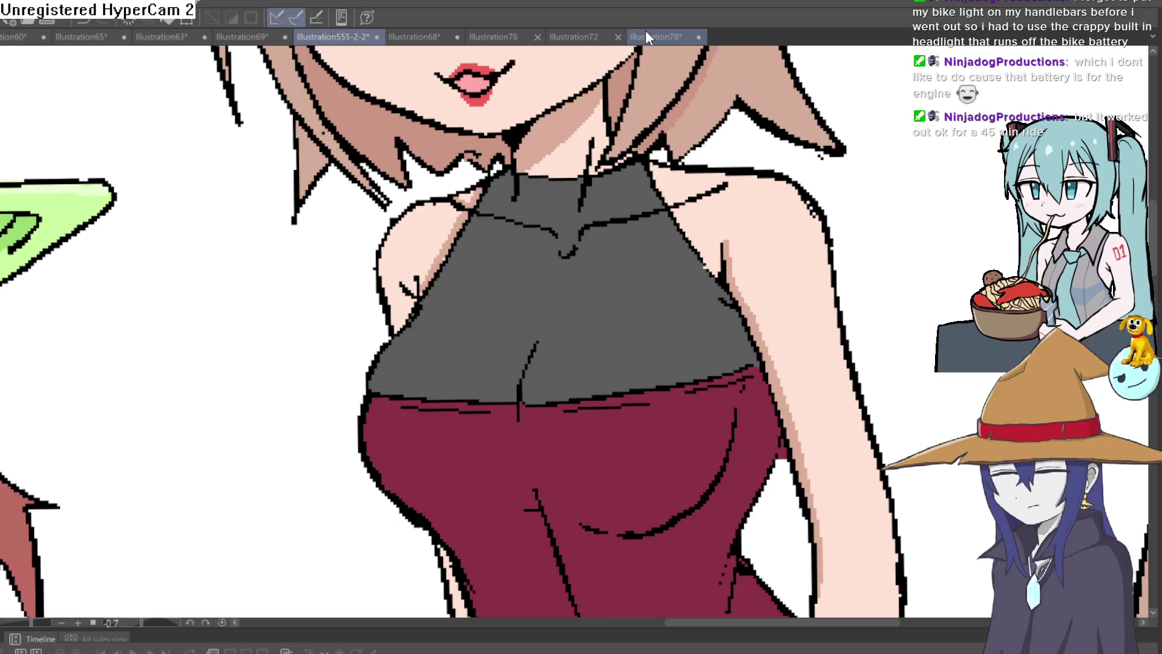
mouse_move(729, 328)
left_mouse_down()
mouse_move(695, 239)
mouse_move(723, 187)
left_mouse_up()
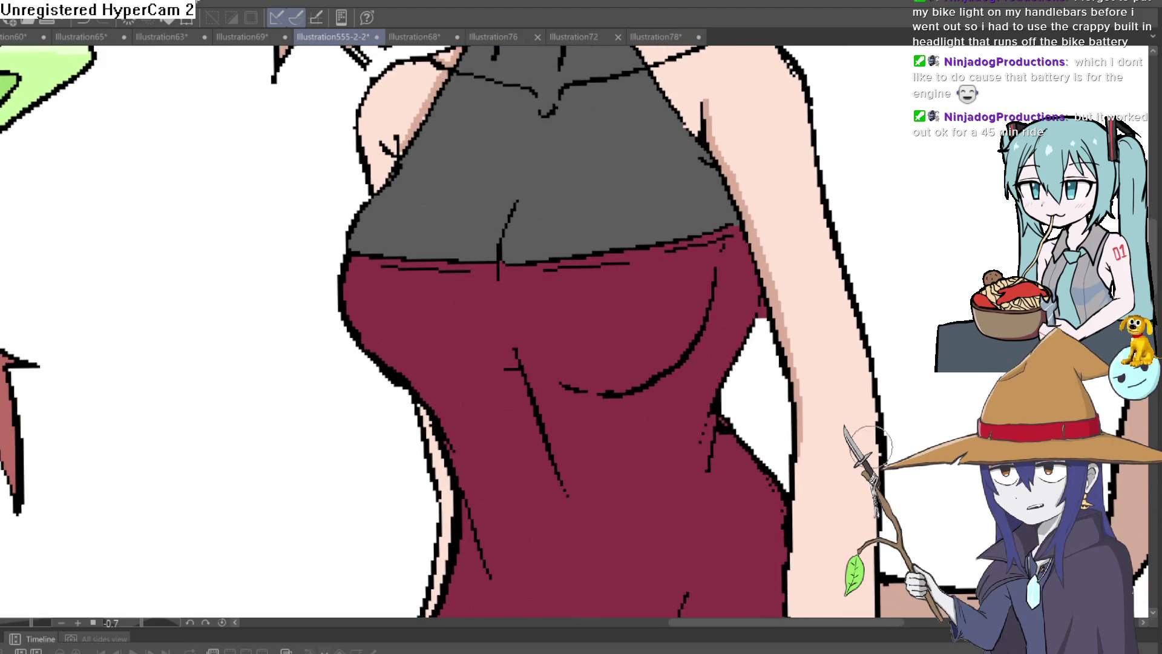
left_click_drag(592, 428, 520, 373)
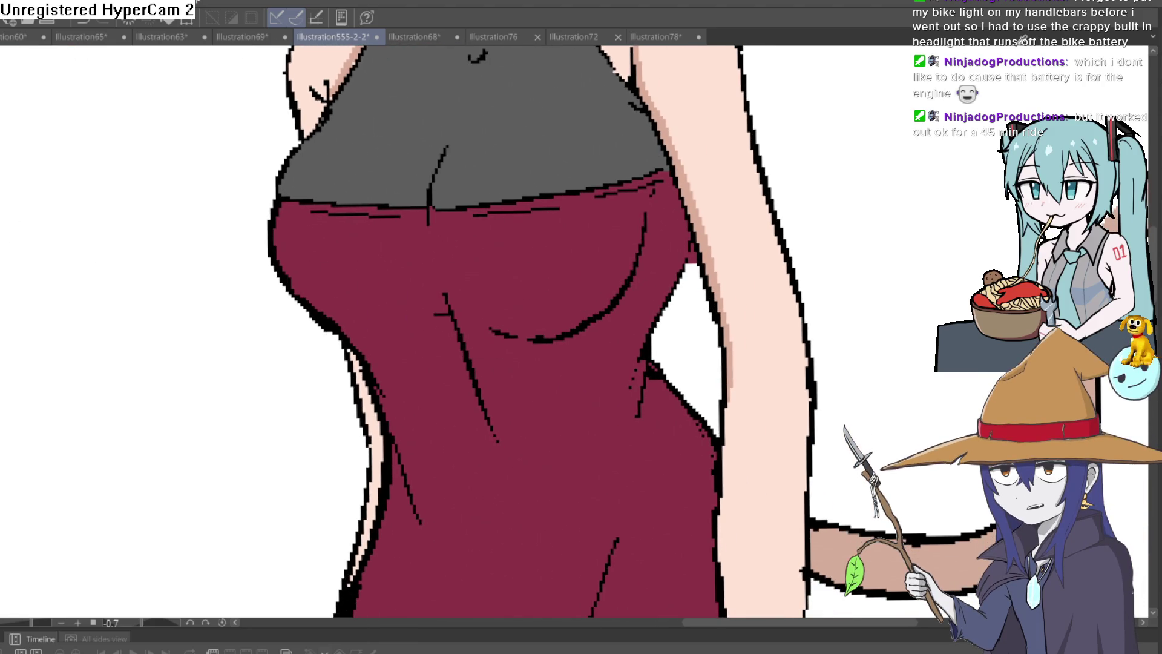
mouse_move(745, 309)
left_mouse_down()
mouse_move(645, 366)
mouse_move(640, 347)
mouse_move(712, 345)
left_mouse_up()
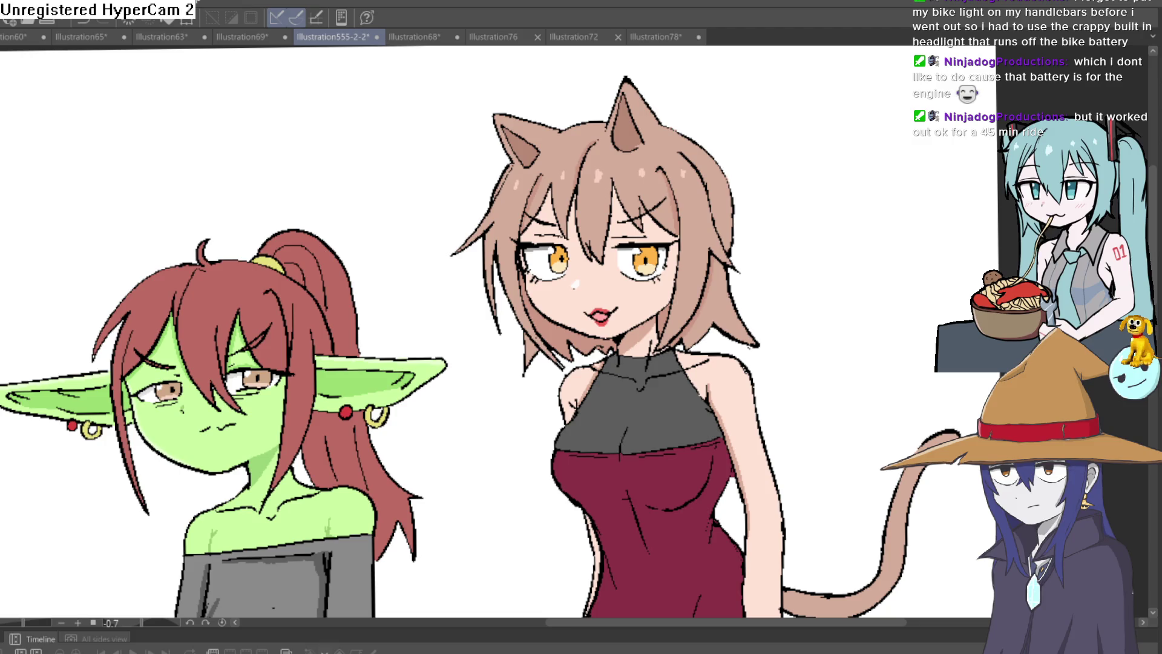
left_click(741, 389)
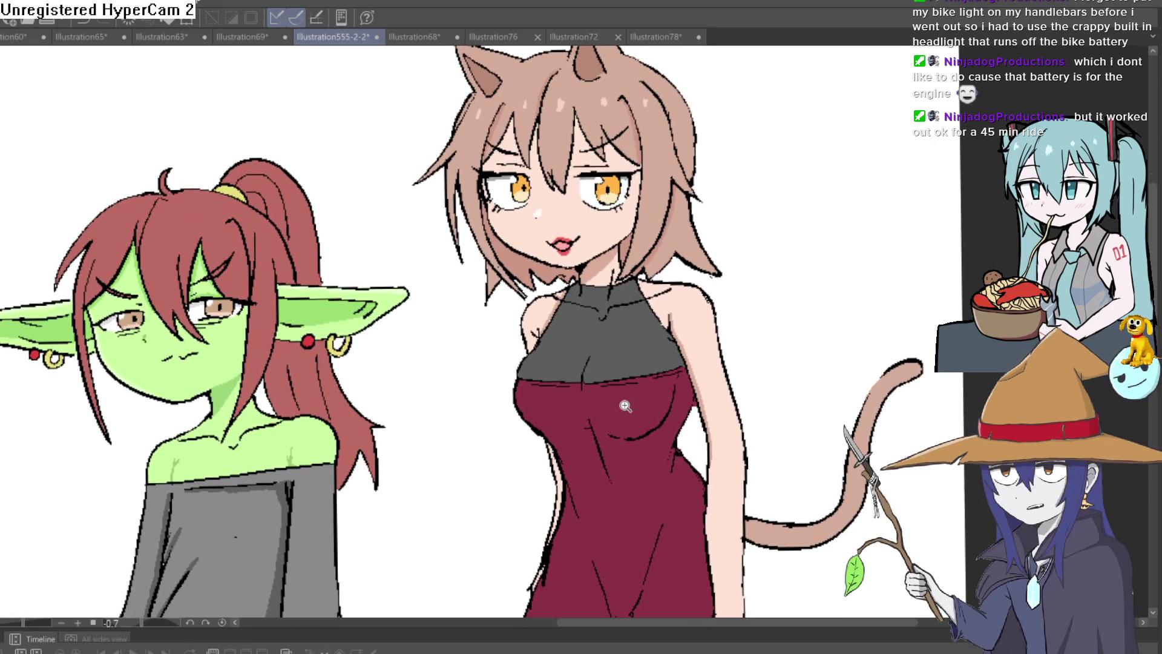
left_click(629, 407)
scroll(644, 410, "down", 2)
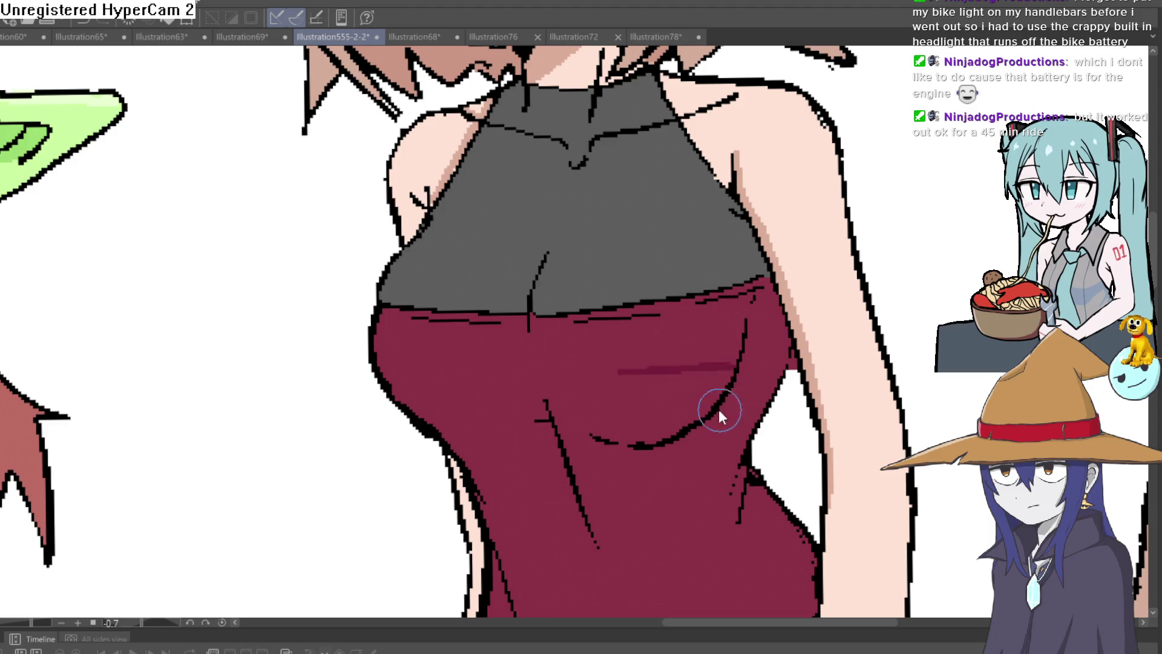
Step: Outline dark-red shadow shapes across the dress and along its right edge, redrawing one line lower
mouse_move(734, 363)
left_mouse_down()
mouse_move(666, 365)
mouse_move(592, 390)
mouse_move(588, 422)
mouse_move(423, 371)
mouse_move(391, 378)
left_mouse_up()
left_click_drag(691, 481, 648, 415)
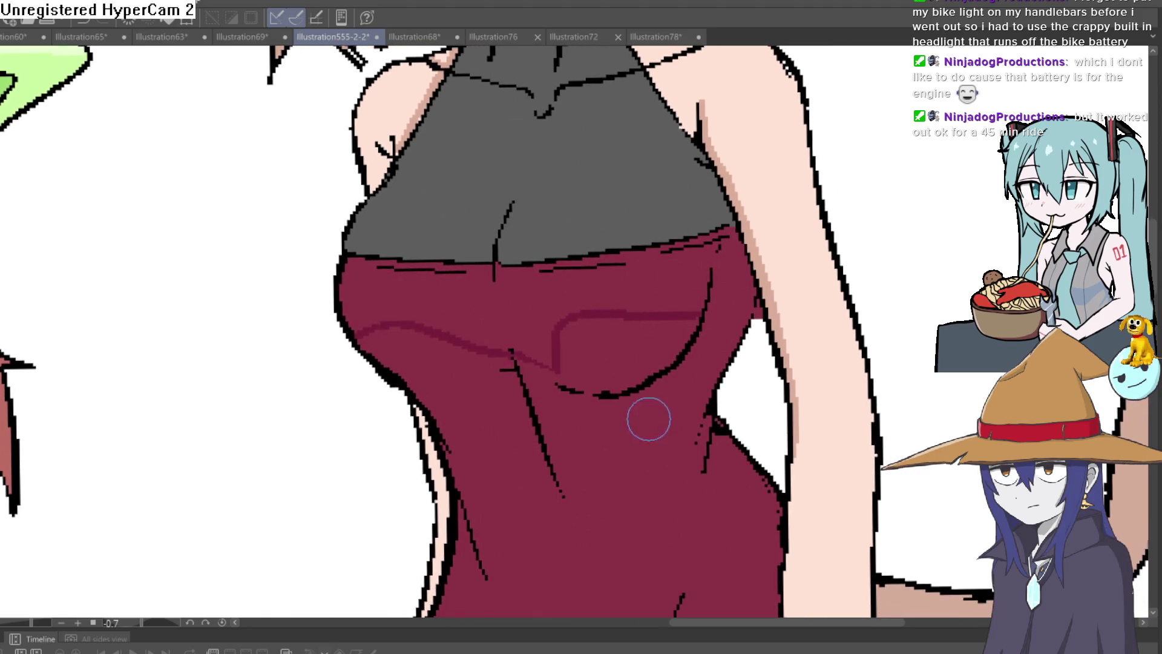
left_click_drag(424, 407, 533, 426)
key("ctrl+z")
left_click_drag(412, 397, 548, 446)
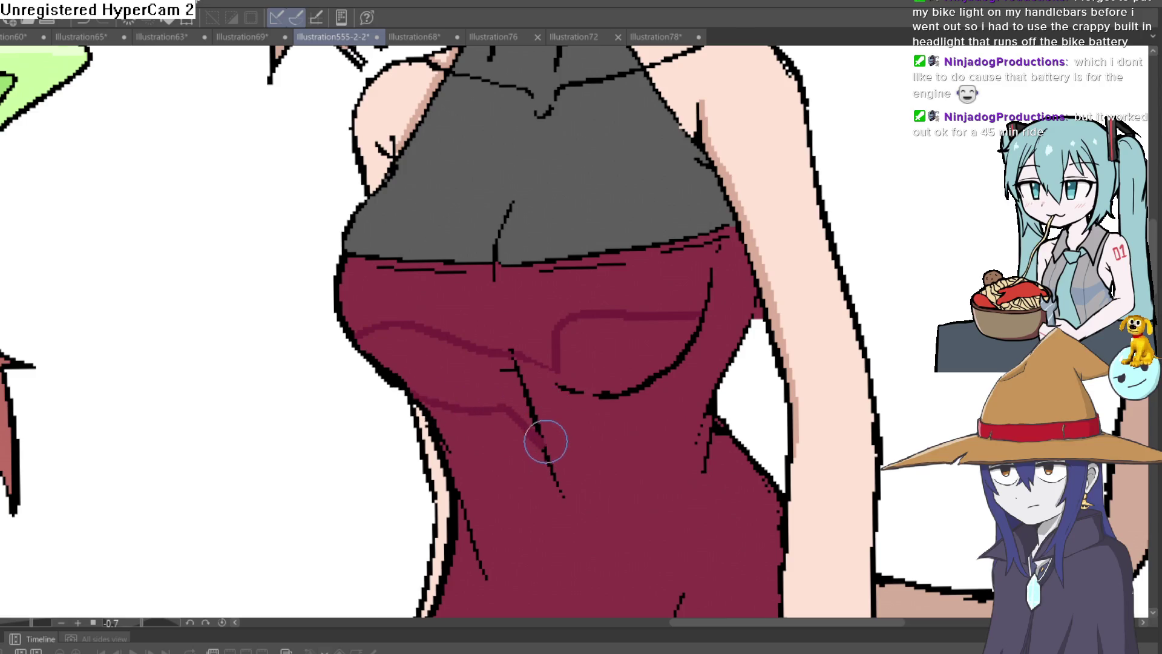
mouse_move(541, 424)
left_mouse_down()
mouse_move(630, 434)
mouse_move(711, 398)
left_mouse_up()
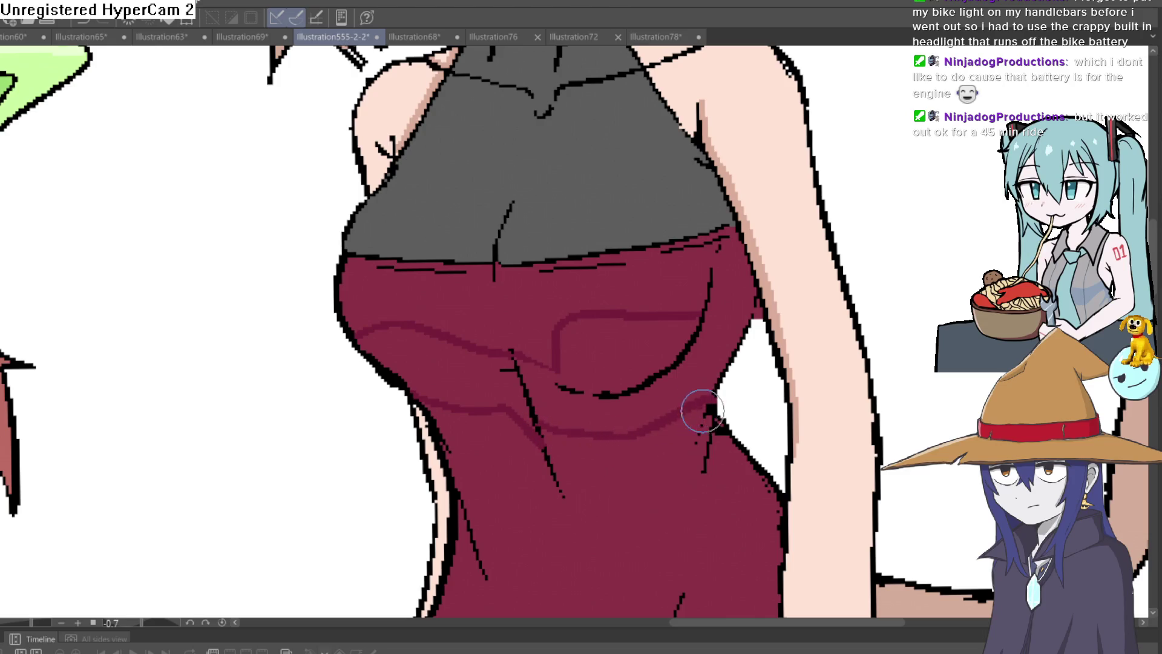
mouse_move(721, 327)
left_mouse_down()
mouse_move(741, 370)
mouse_move(733, 393)
mouse_move(692, 335)
left_mouse_up()
left_click_drag(681, 382, 669, 325)
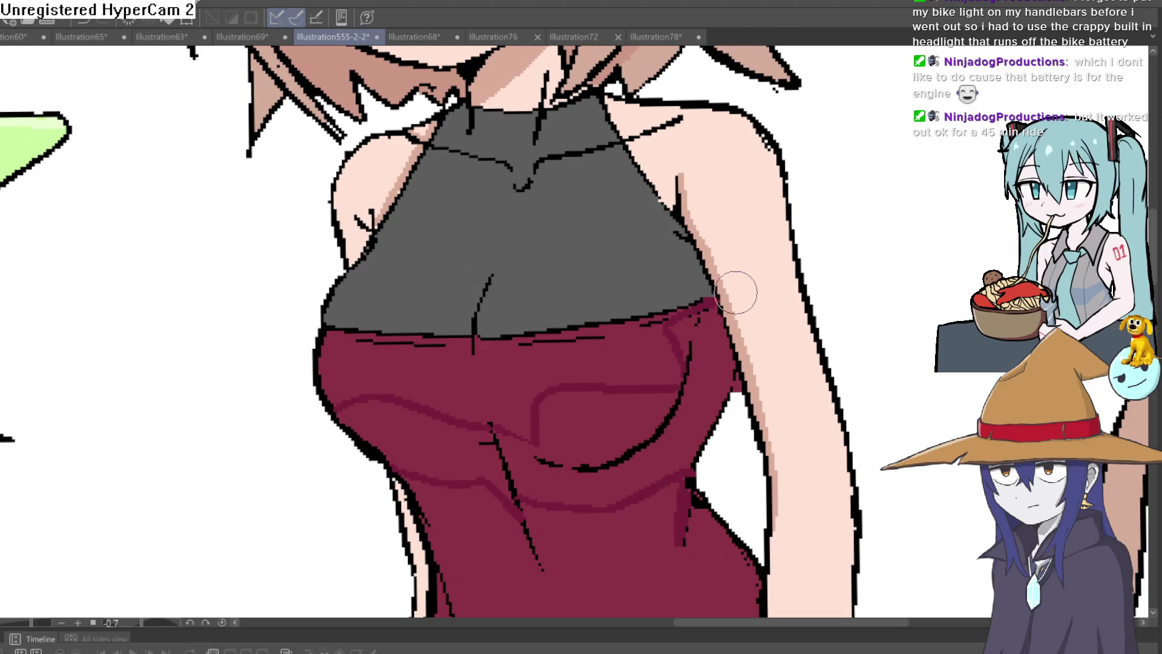
Step: Fill the upper-right, inner-fold and left shadow areas with darker red
left_click(716, 327)
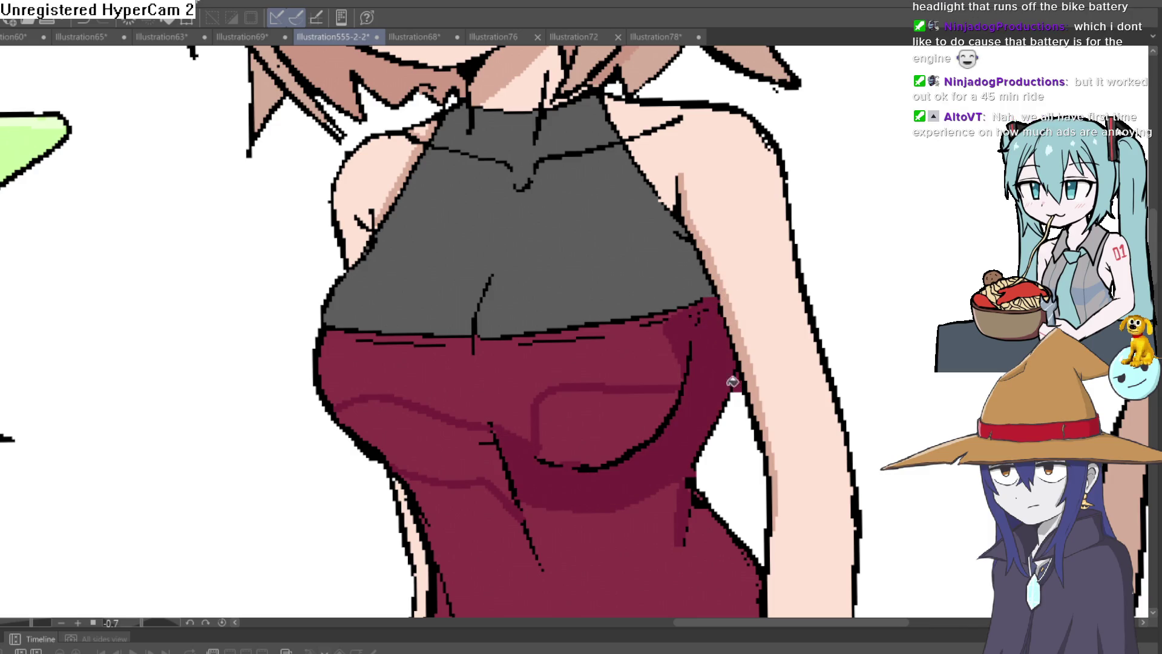
left_click(590, 422)
left_click(531, 424)
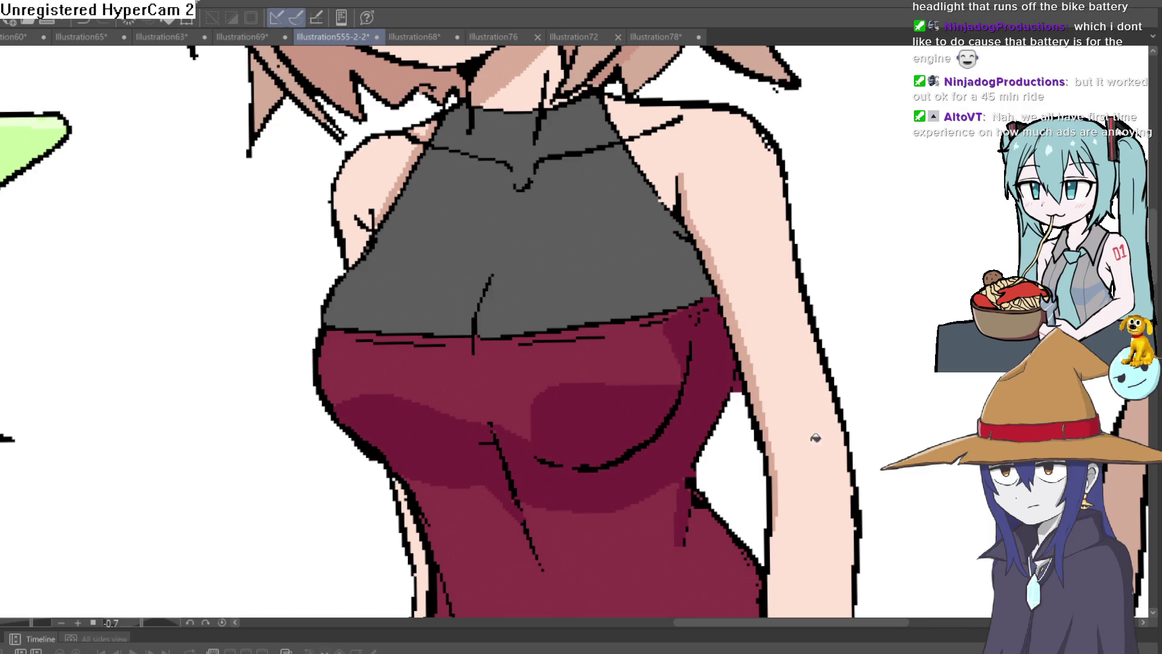
key("bracketright")
key("bracketright")
key("bracketright")
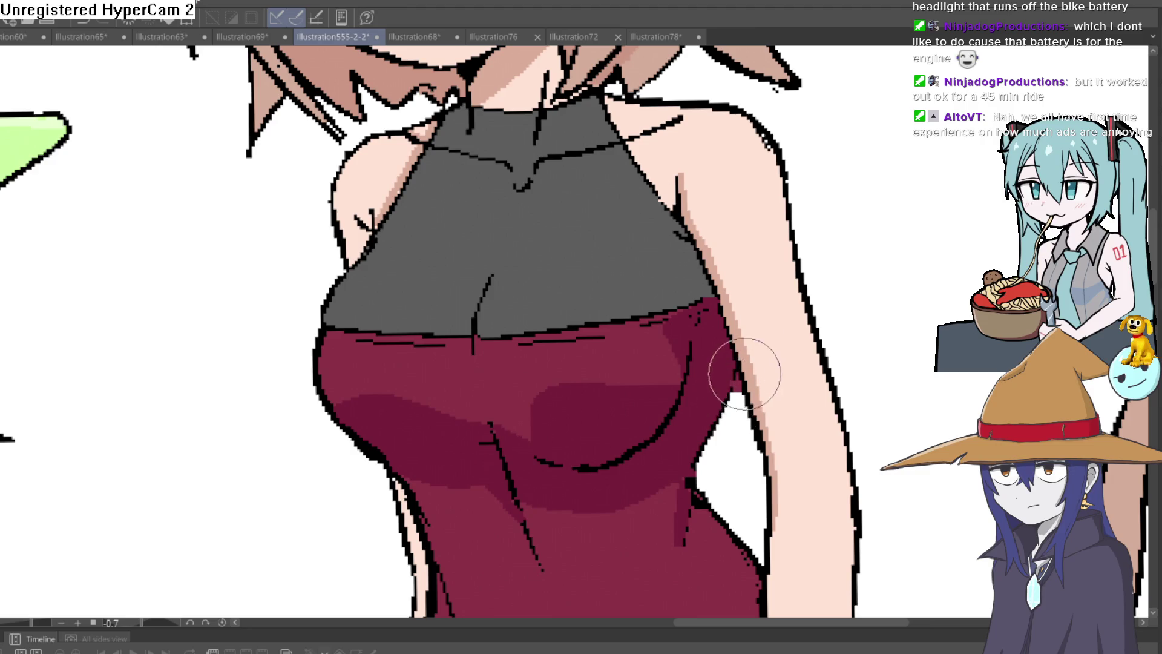